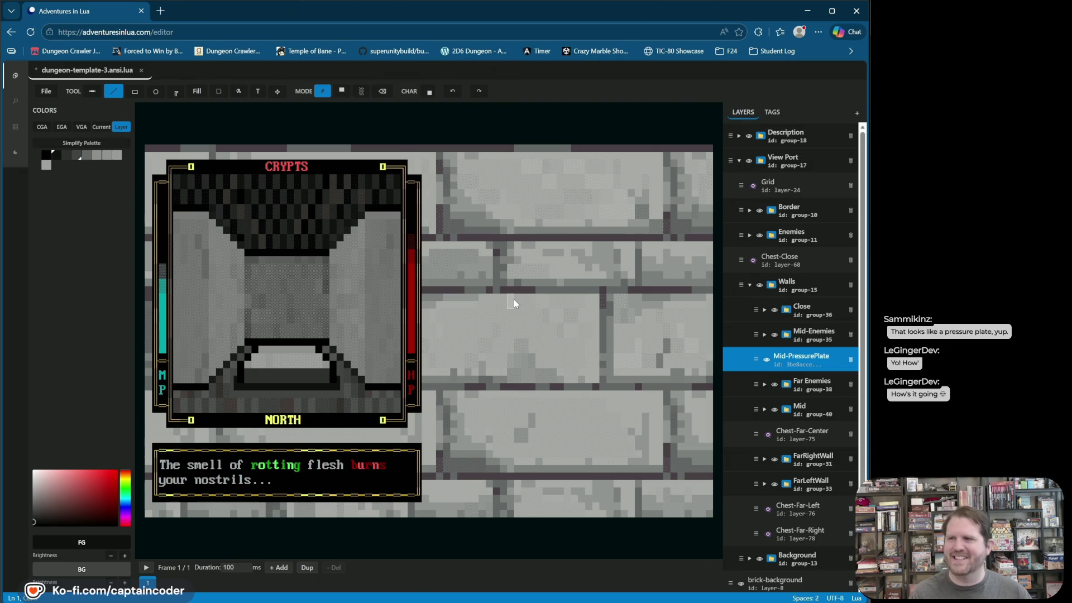
- Save dungeon-template-3.ansi.lua and switch from character drawing to plain block painting mode
{"action": "key", "text": "ctrl+s"}
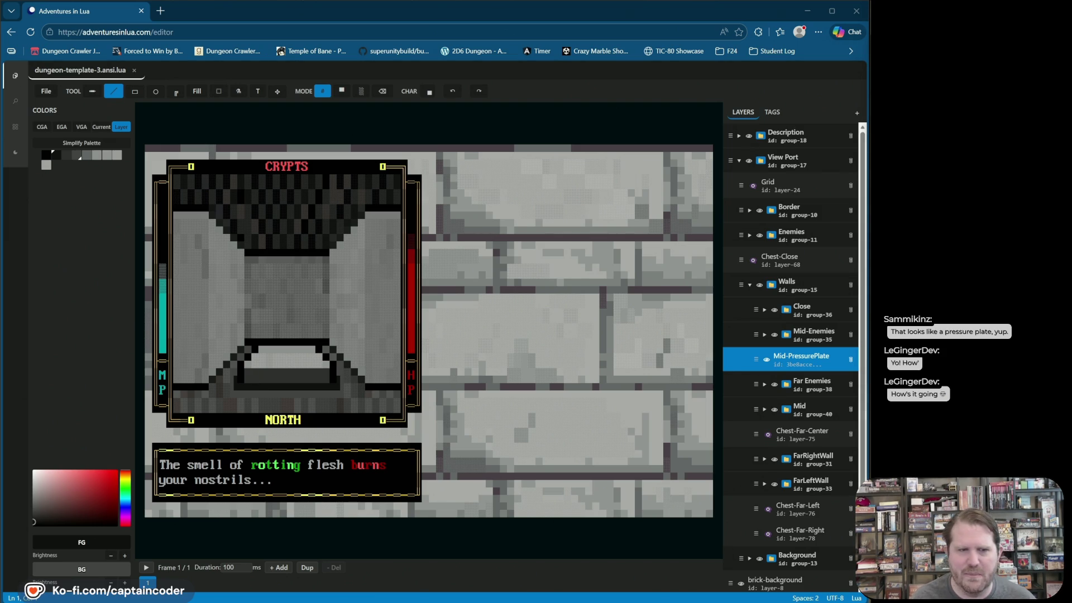
{"action": "mouse_move", "coordinate": [557, 105]}
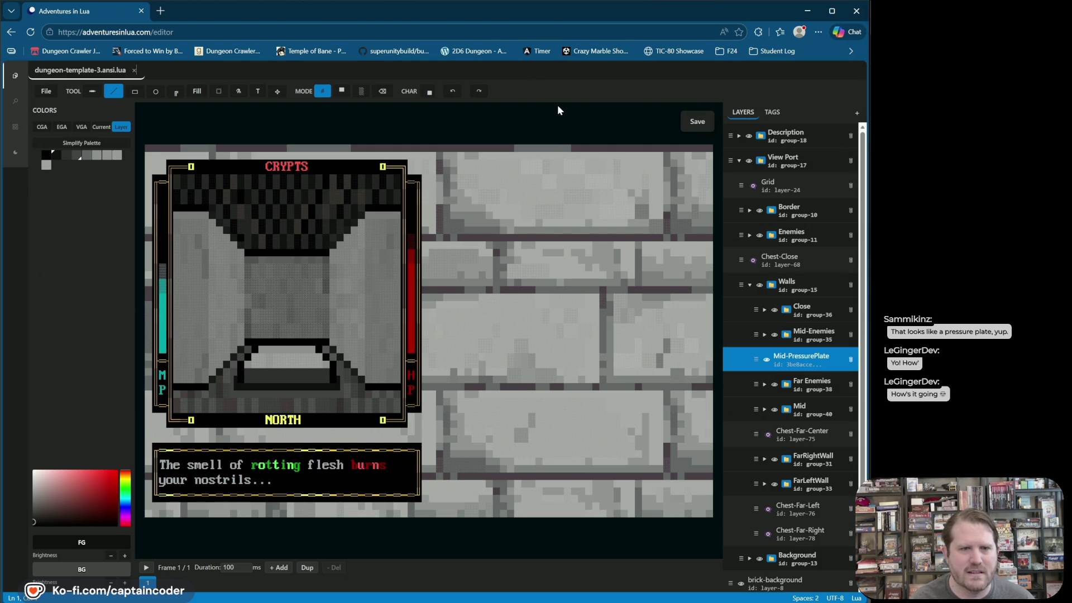
{"action": "left_click", "coordinate": [342, 91]}
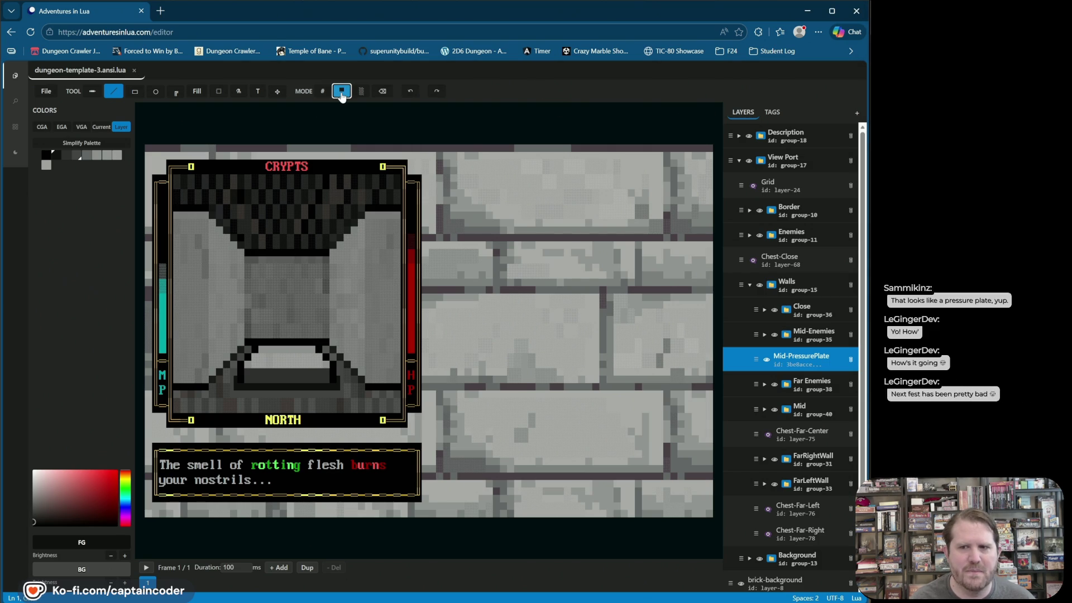
- Choose light grey and dither it onto the pressure-plate floor, undoing a stray cell
{"action": "left_click", "coordinate": [271, 356]}
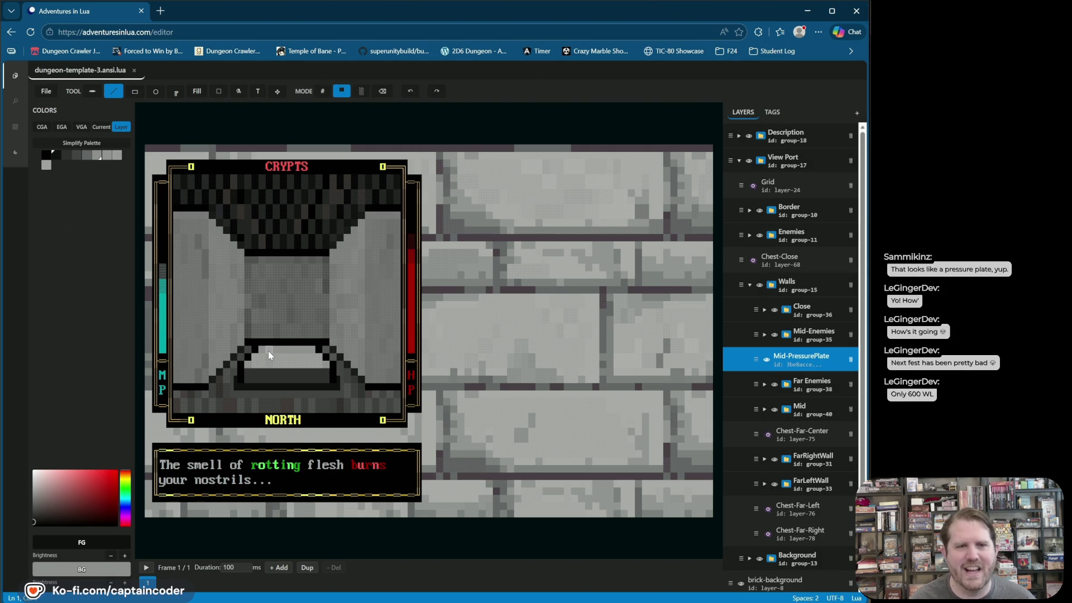
{"action": "left_click", "coordinate": [270, 366]}
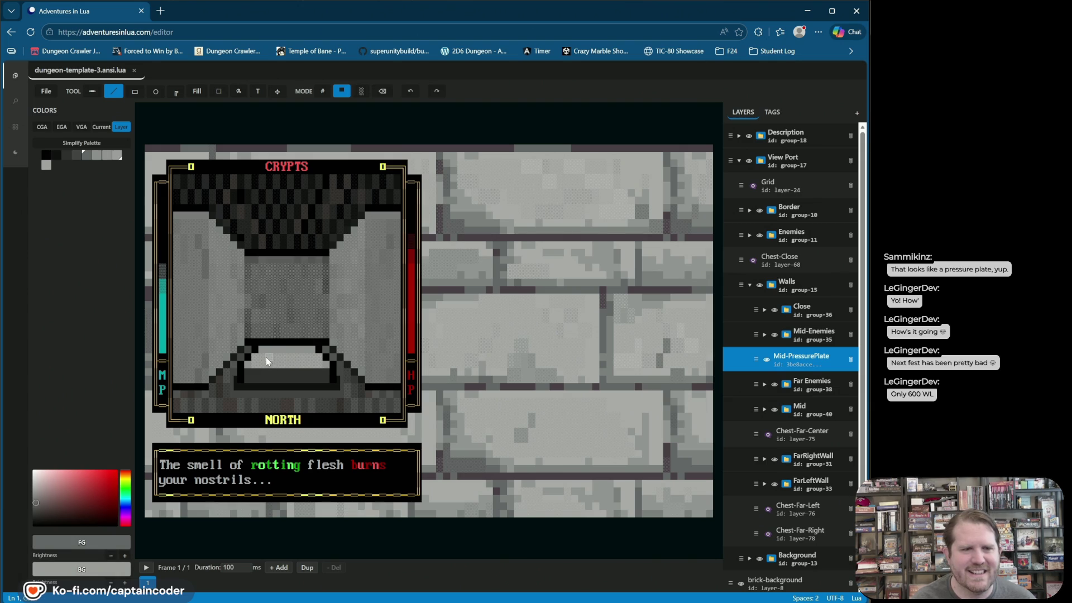
{"action": "left_click", "coordinate": [275, 350]}
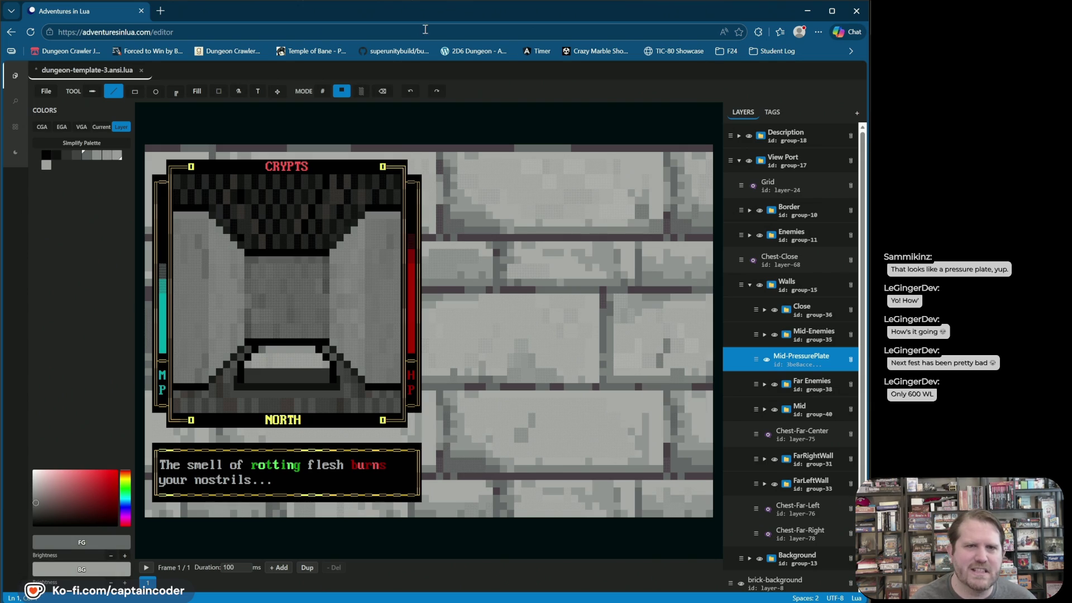
{"action": "left_click", "coordinate": [412, 86]}
{"action": "left_click", "coordinate": [362, 92]}
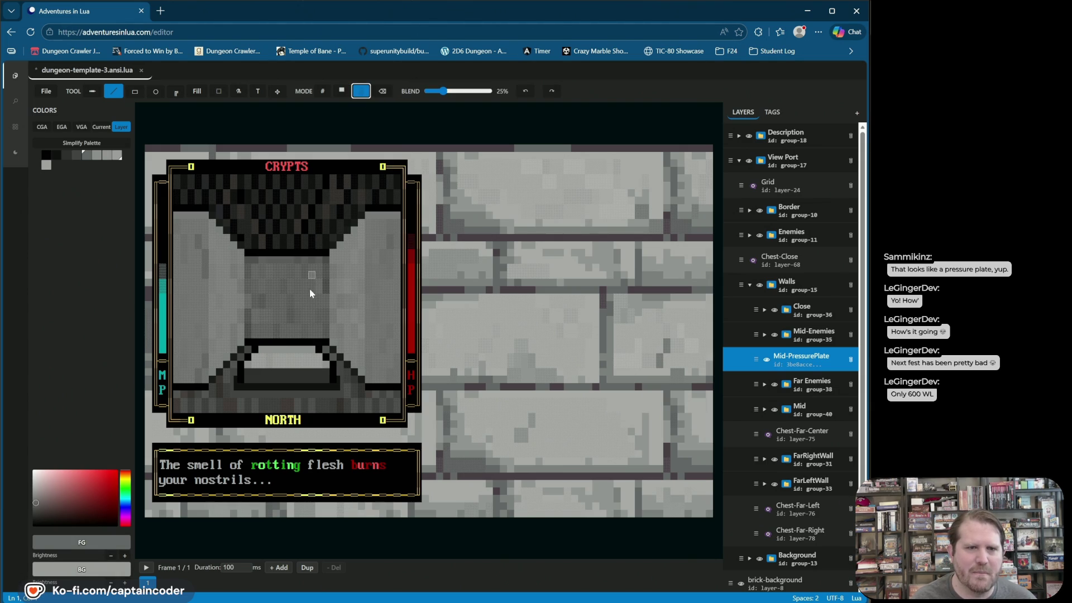
{"action": "left_click_drag", "start_coordinate": [261, 350], "coordinate": [301, 343]}
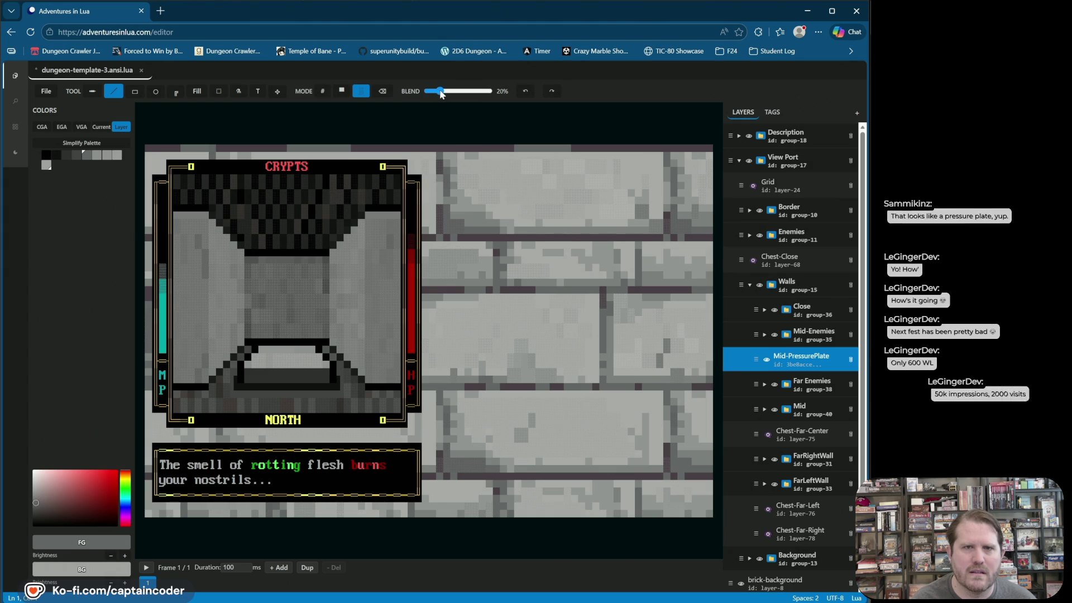
- Paint faint light-grey strokes on the plate floor at blend strengths 12–33%, then save
{"action": "left_click_drag", "start_coordinate": [442, 91], "coordinate": [436, 92]}
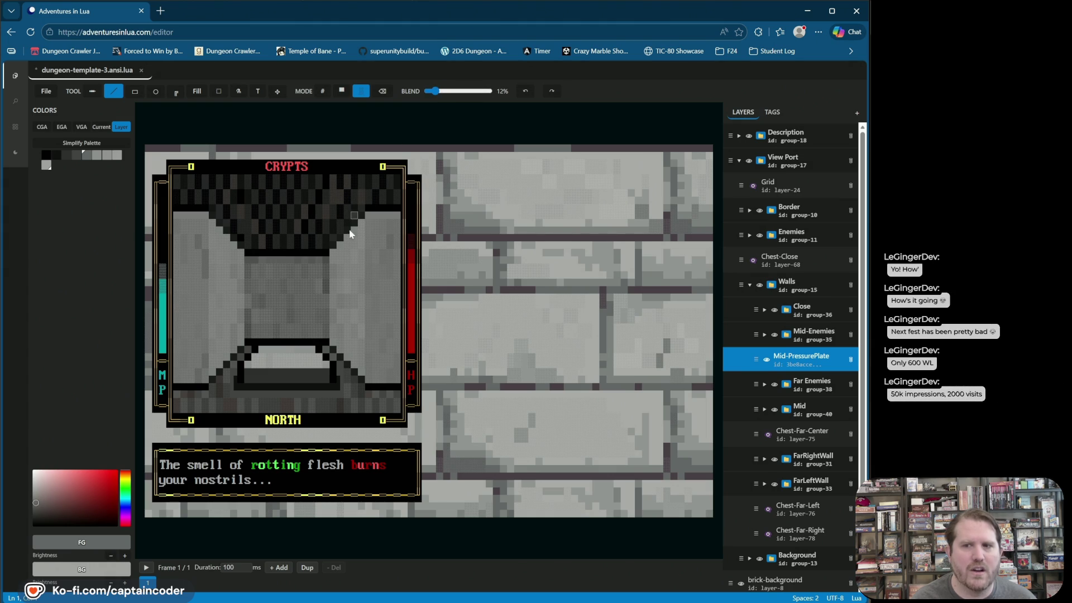
{"action": "left_click", "coordinate": [286, 346]}
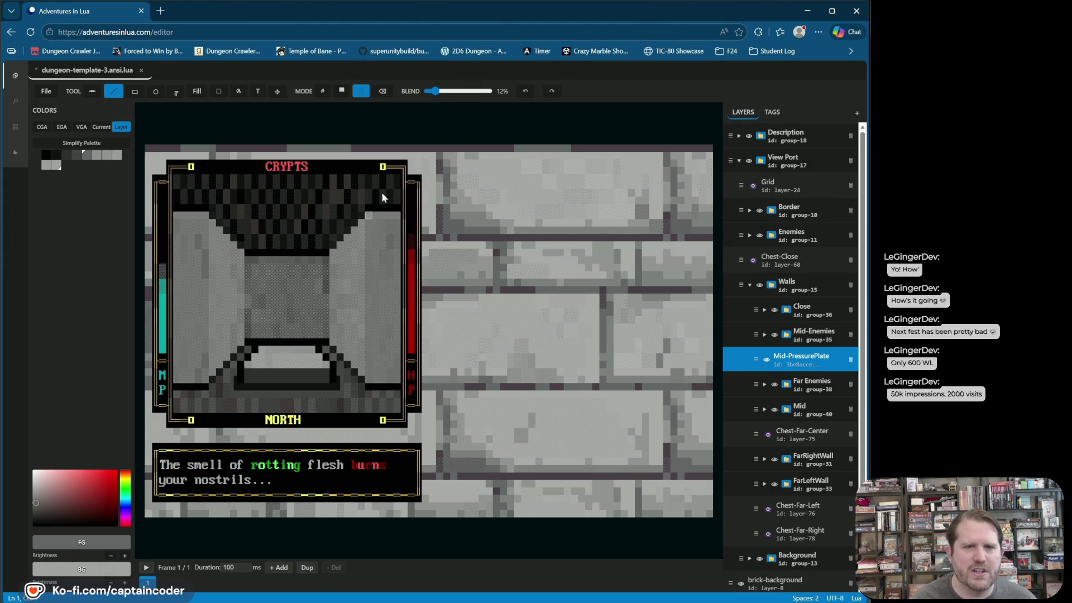
{"action": "left_click", "coordinate": [450, 91]}
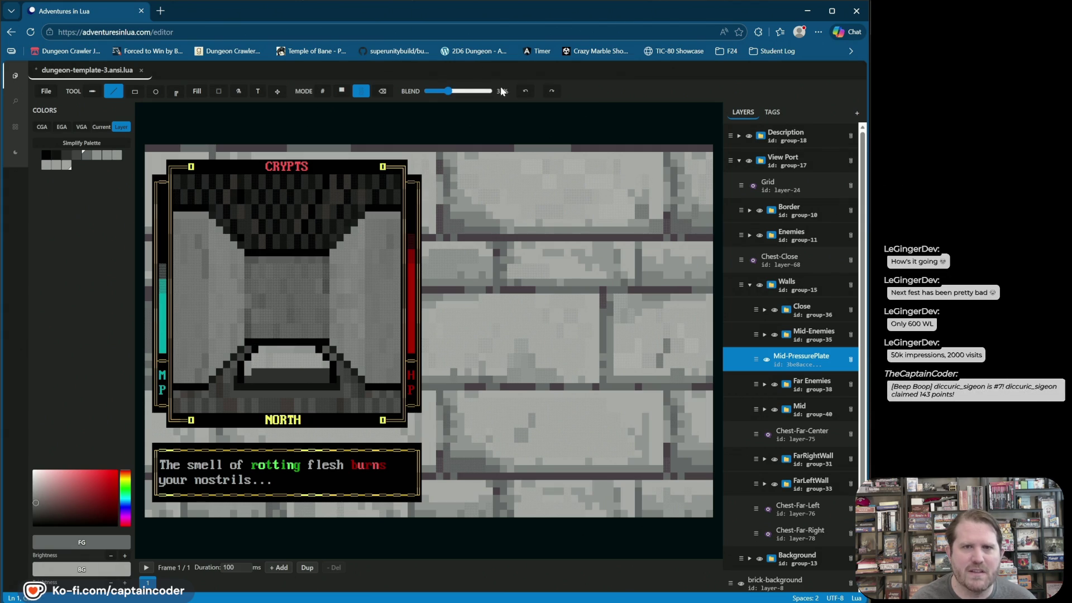
{"action": "left_click", "coordinate": [526, 90]}
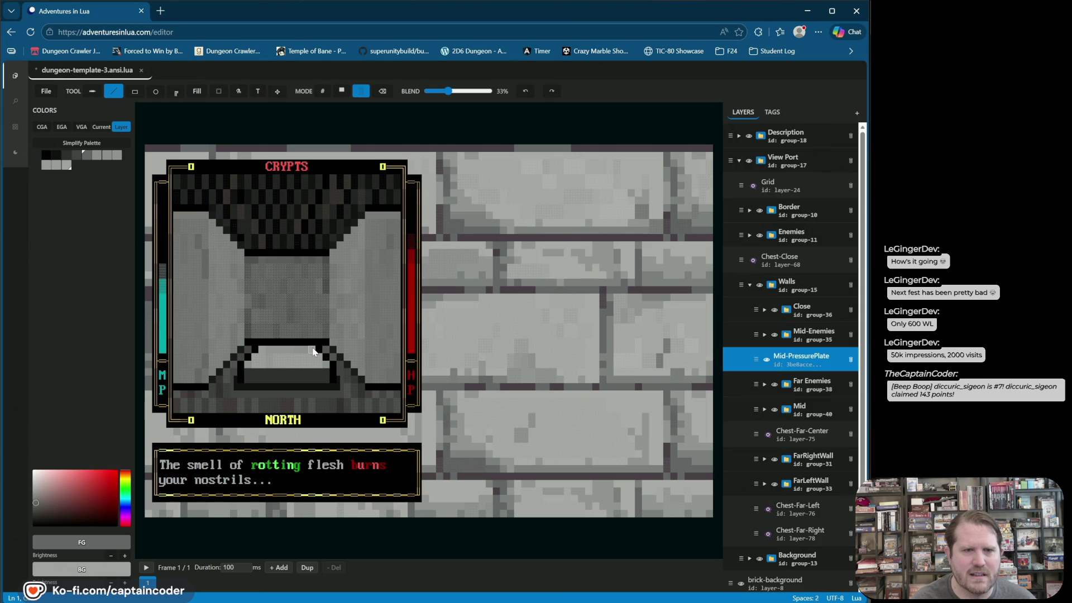
{"action": "left_click_drag", "start_coordinate": [304, 351], "coordinate": [269, 349]}
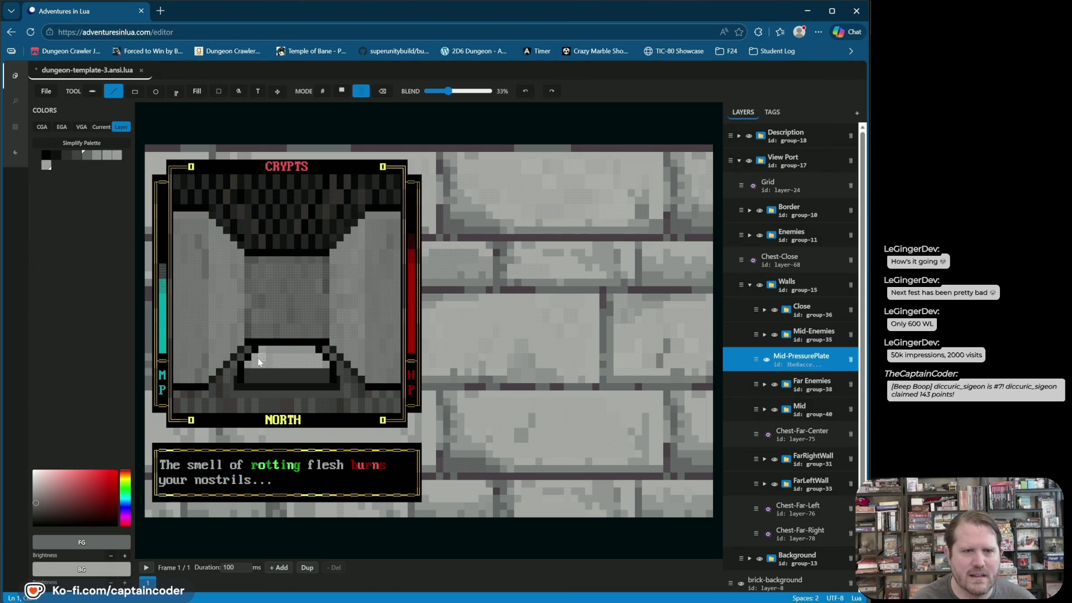
{"action": "left_click_drag", "start_coordinate": [445, 91], "coordinate": [441, 92]}
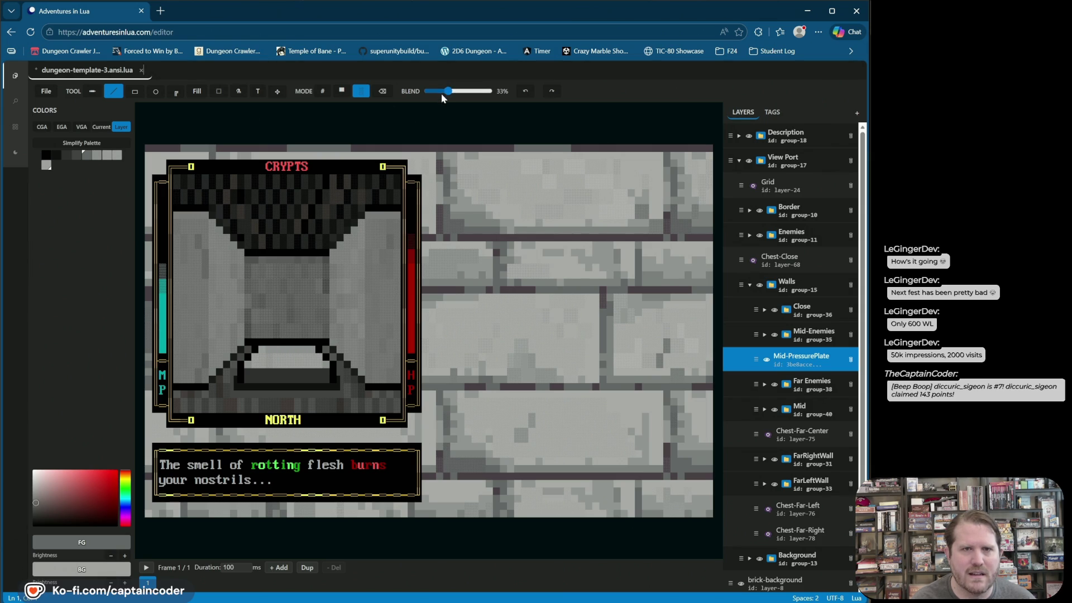
{"action": "left_click_drag", "start_coordinate": [266, 356], "coordinate": [270, 347]}
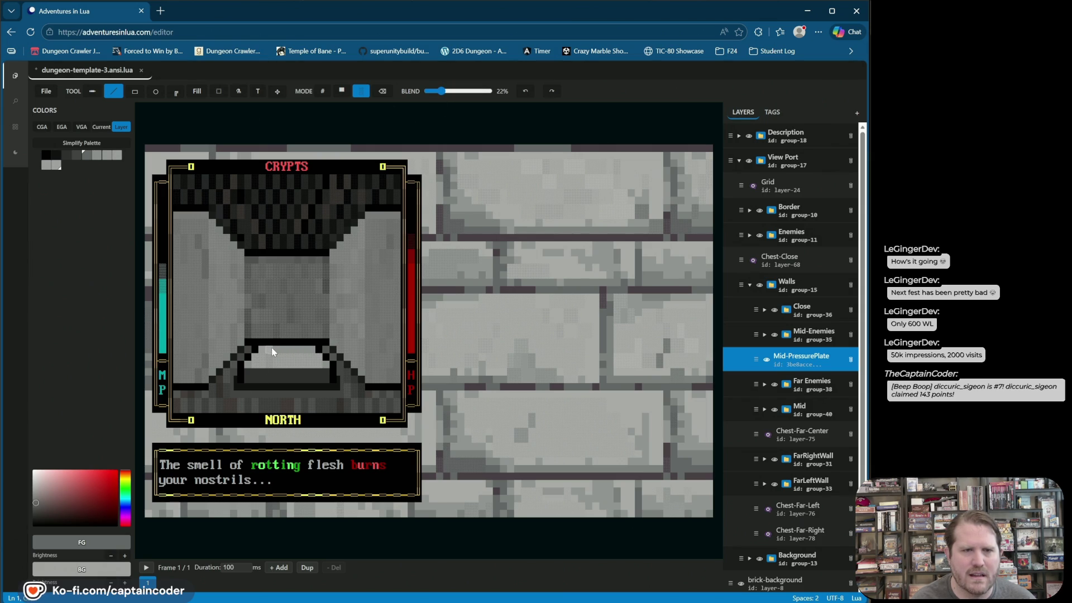
{"action": "left_click_drag", "start_coordinate": [441, 91], "coordinate": [447, 91]}
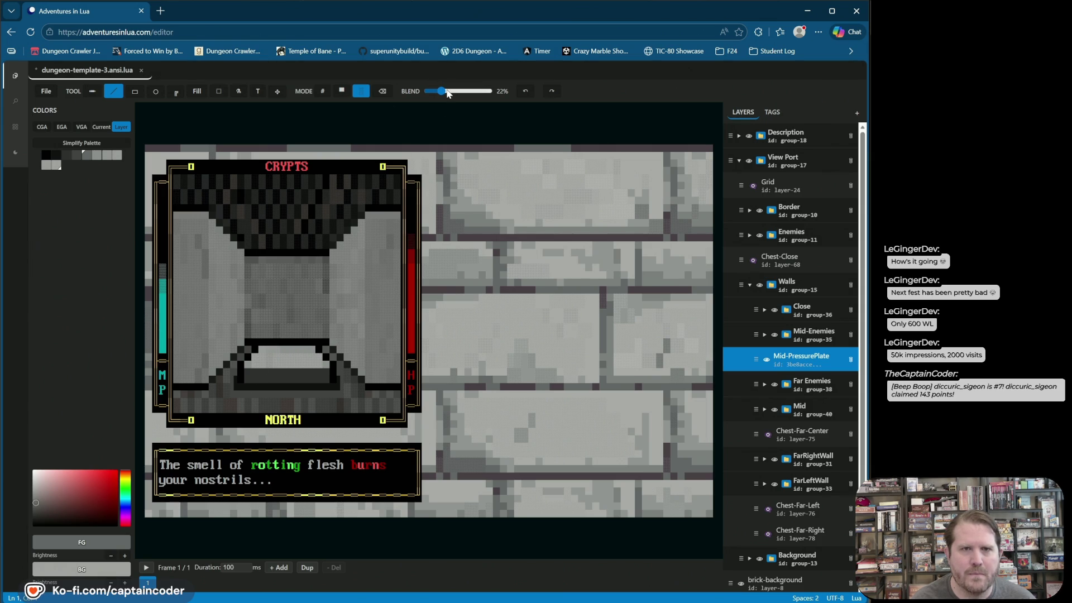
{"action": "left_click", "coordinate": [314, 350]}
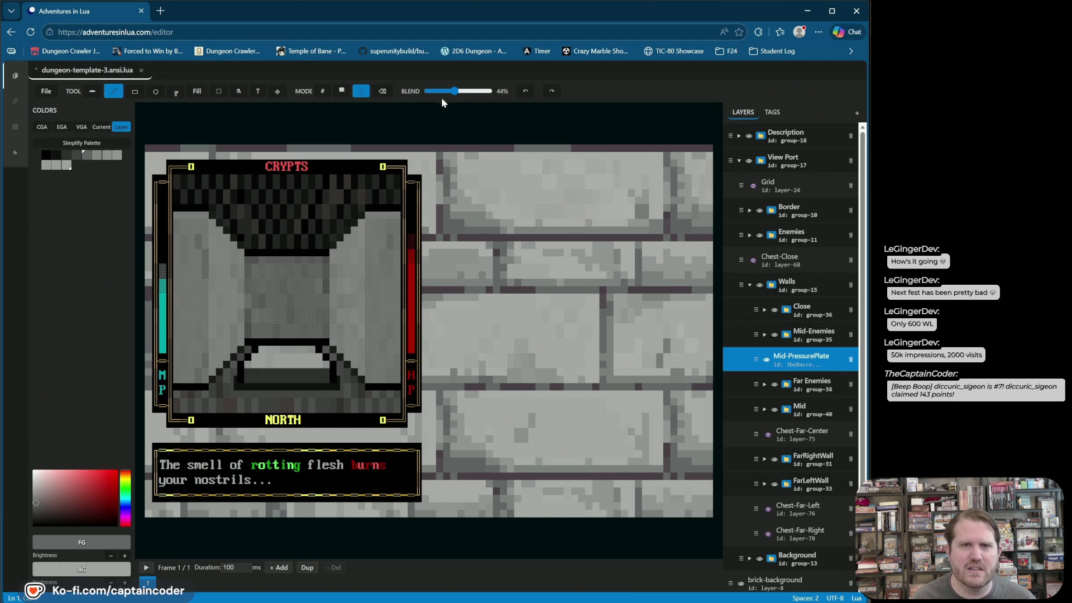
{"action": "left_click_drag", "start_coordinate": [448, 90], "coordinate": [445, 90]}
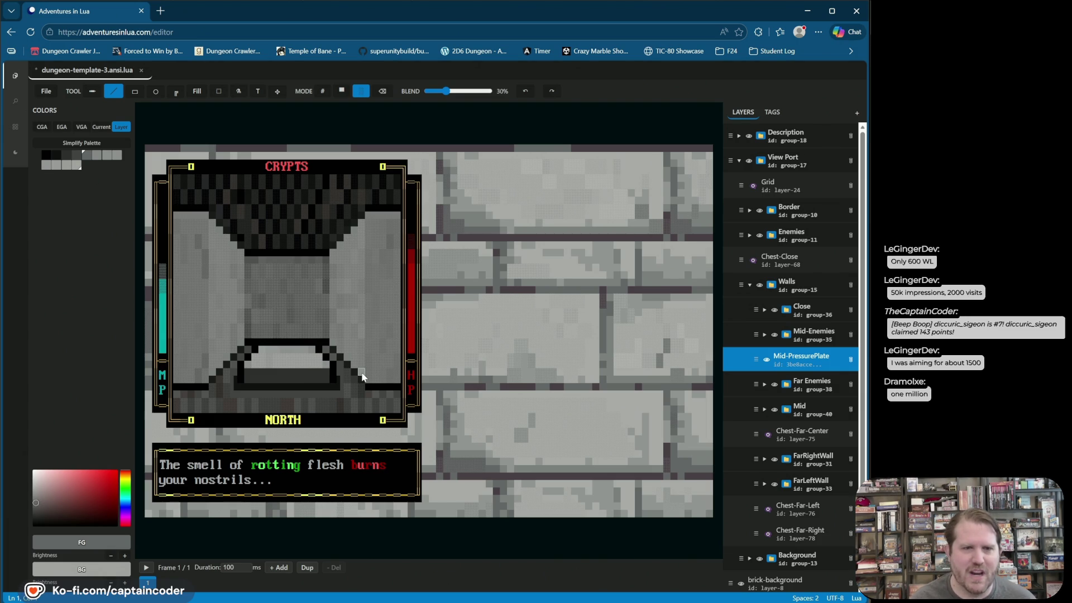
{"action": "key", "text": "ctrl+s"}
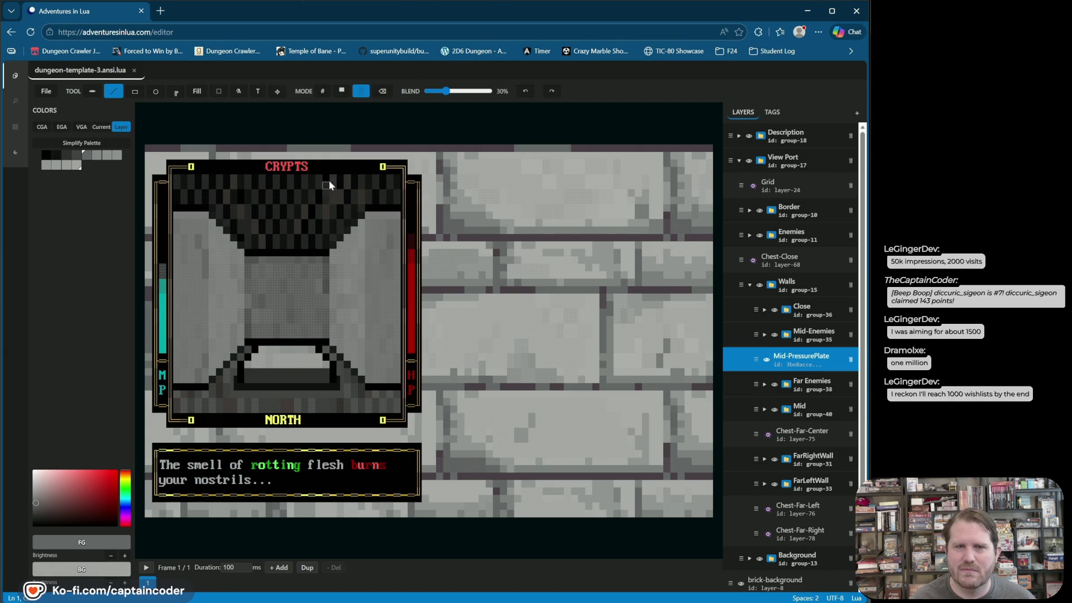
- In solid block mode, try palette greys, then draw a black line across the plate's top-edge gap
{"action": "left_click", "coordinate": [339, 91]}
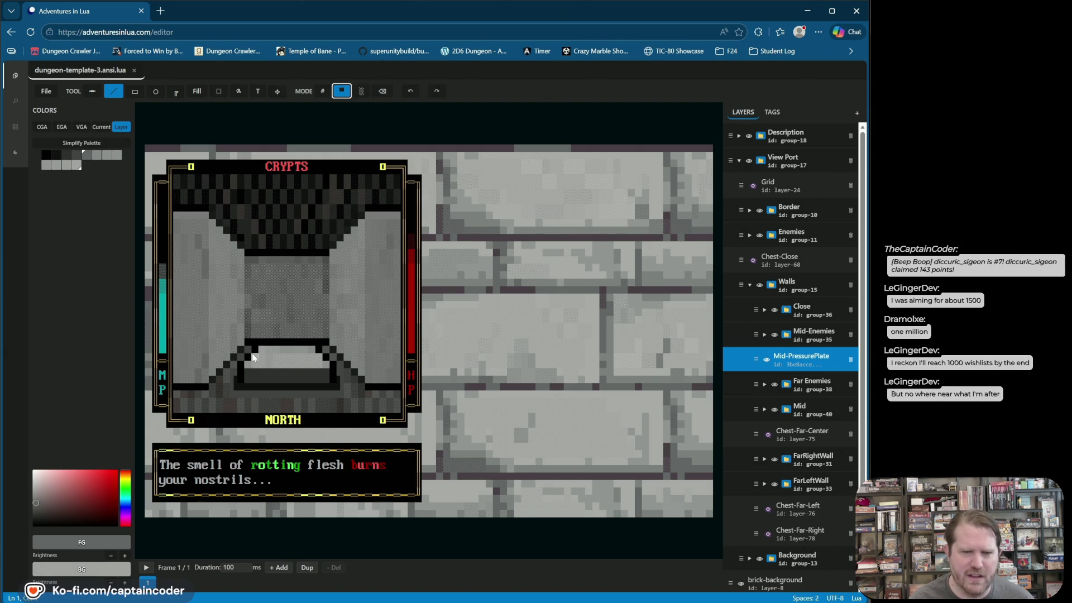
{"action": "right_click", "coordinate": [251, 371]}
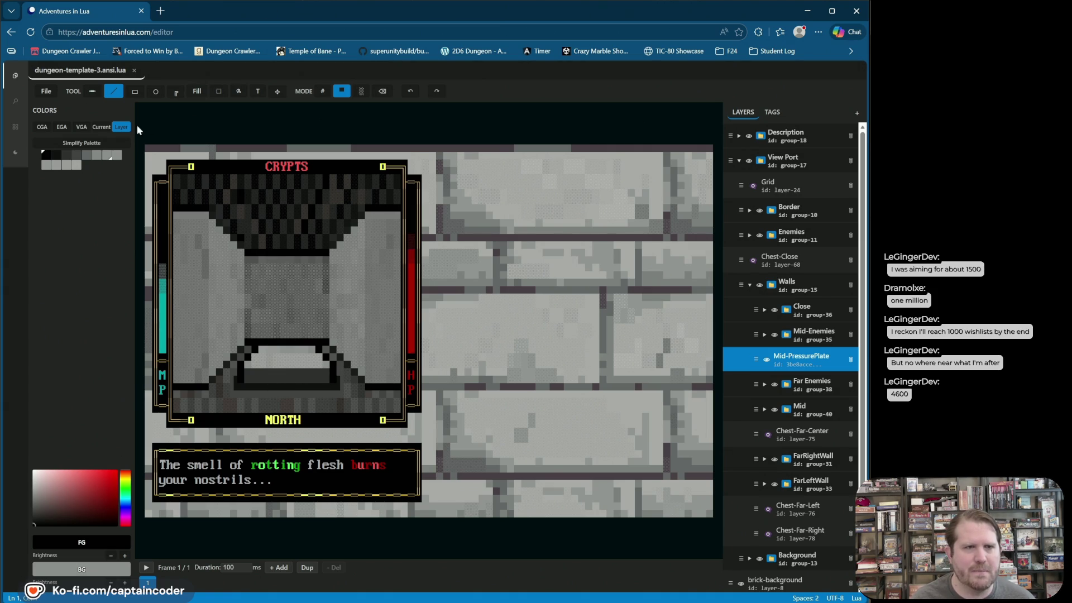
{"action": "left_click", "coordinate": [57, 155]}
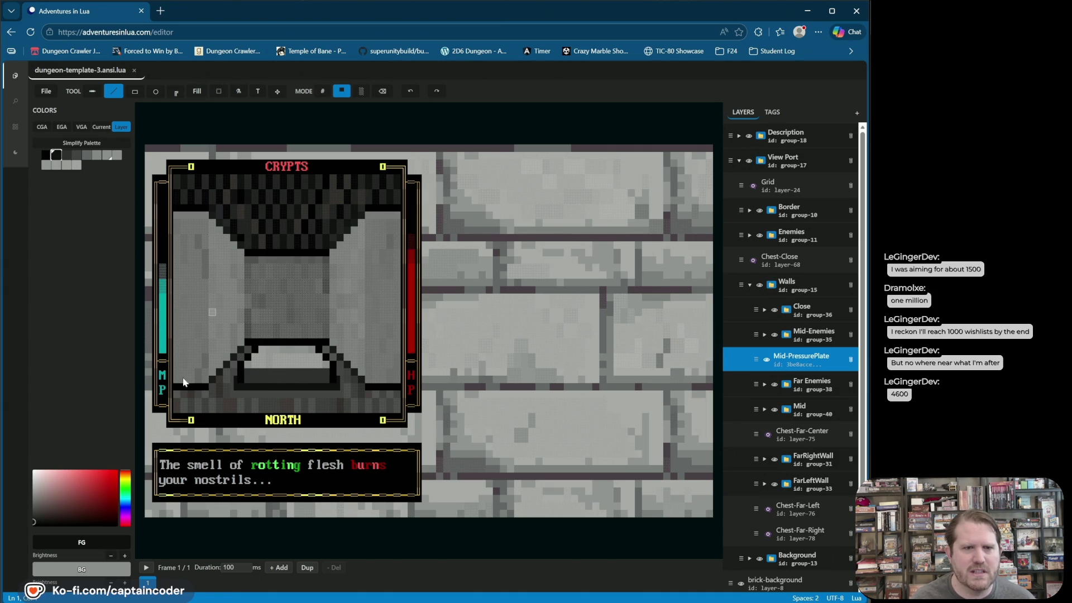
{"action": "left_click_drag", "start_coordinate": [244, 366], "coordinate": [261, 347]}
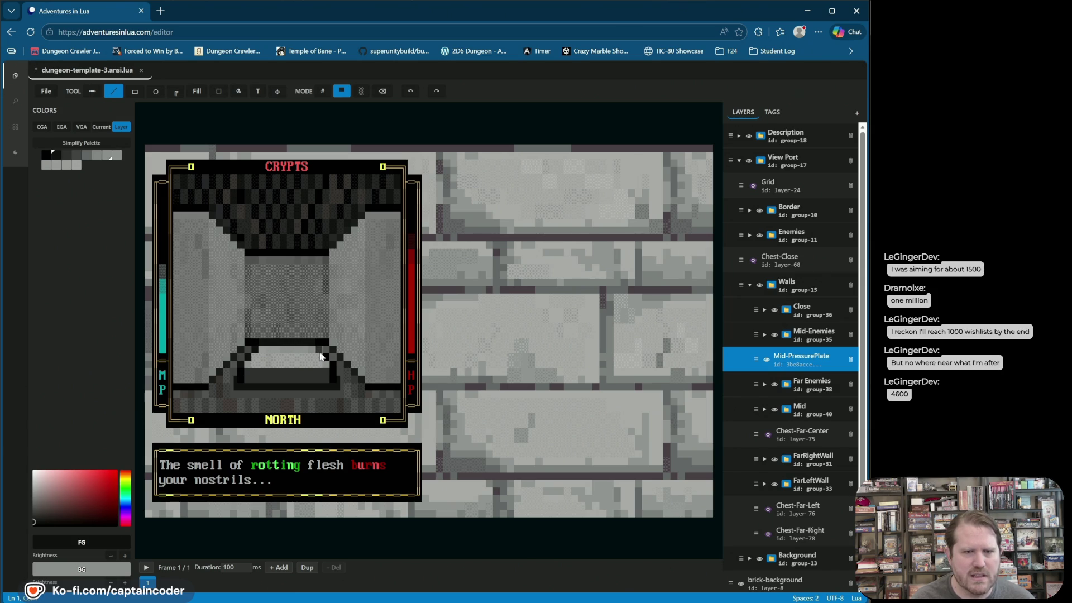
{"action": "left_click", "coordinate": [67, 154]}
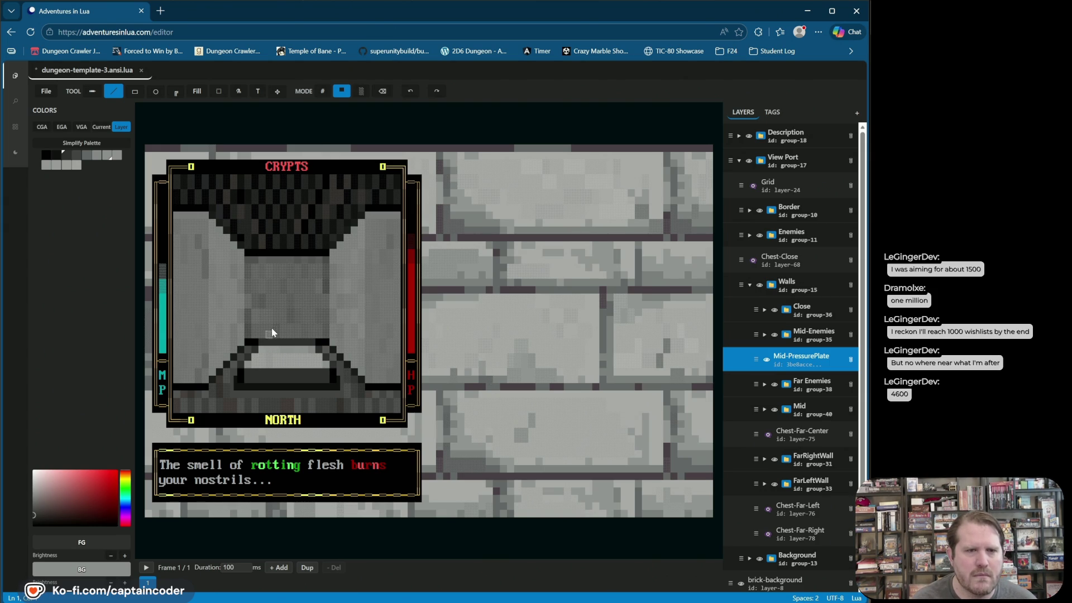
{"action": "left_click", "coordinate": [76, 154]}
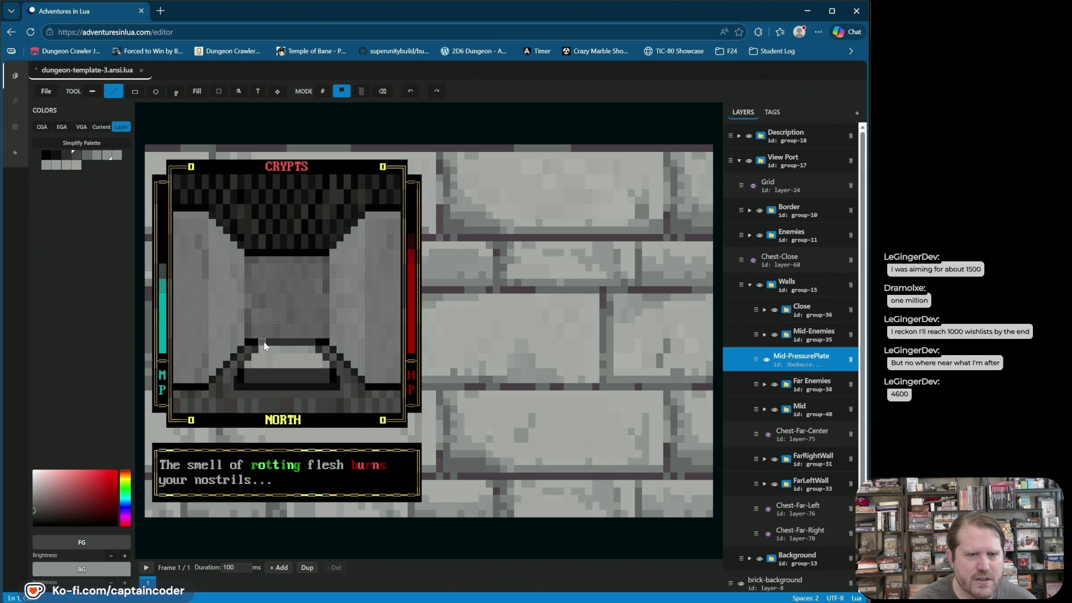
{"action": "left_click", "coordinate": [57, 158]}
{"action": "left_click_drag", "start_coordinate": [259, 342], "coordinate": [318, 342]}
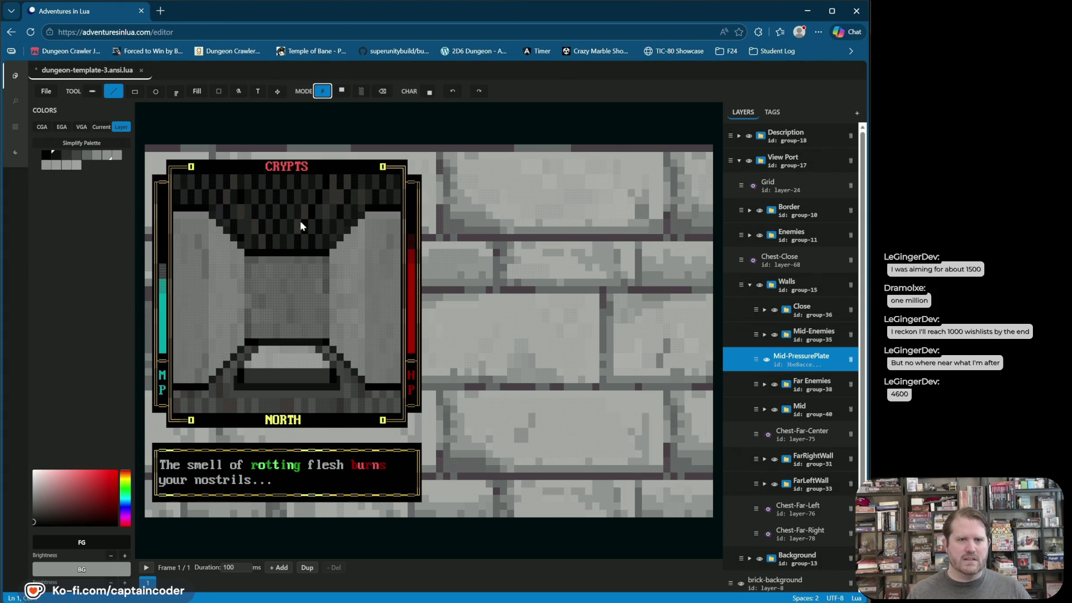
- Eyedrop a lighter grey, repaint a row of the floor's dark strip with it, and save
{"action": "right_click", "coordinate": [260, 373]}
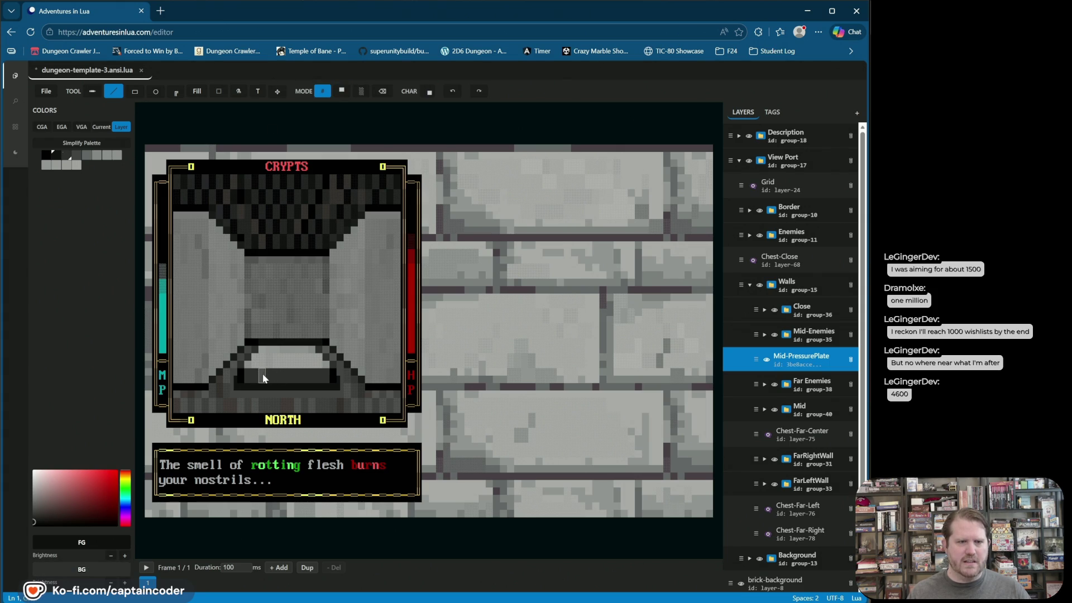
{"action": "right_click", "coordinate": [467, 360]}
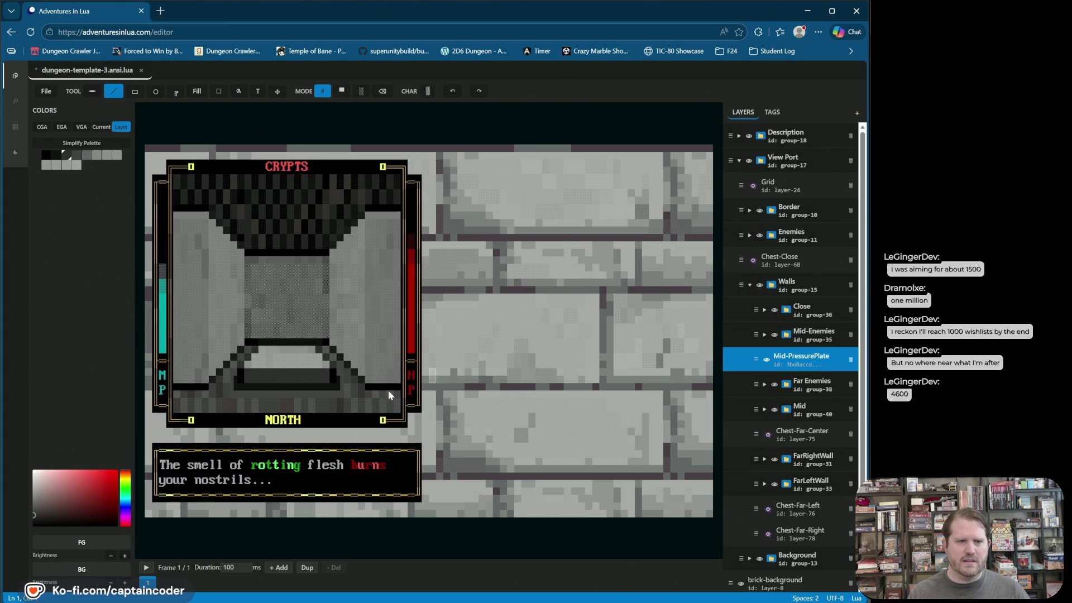
{"action": "right_click", "coordinate": [501, 330]}
{"action": "left_click_drag", "start_coordinate": [249, 380], "coordinate": [325, 380]}
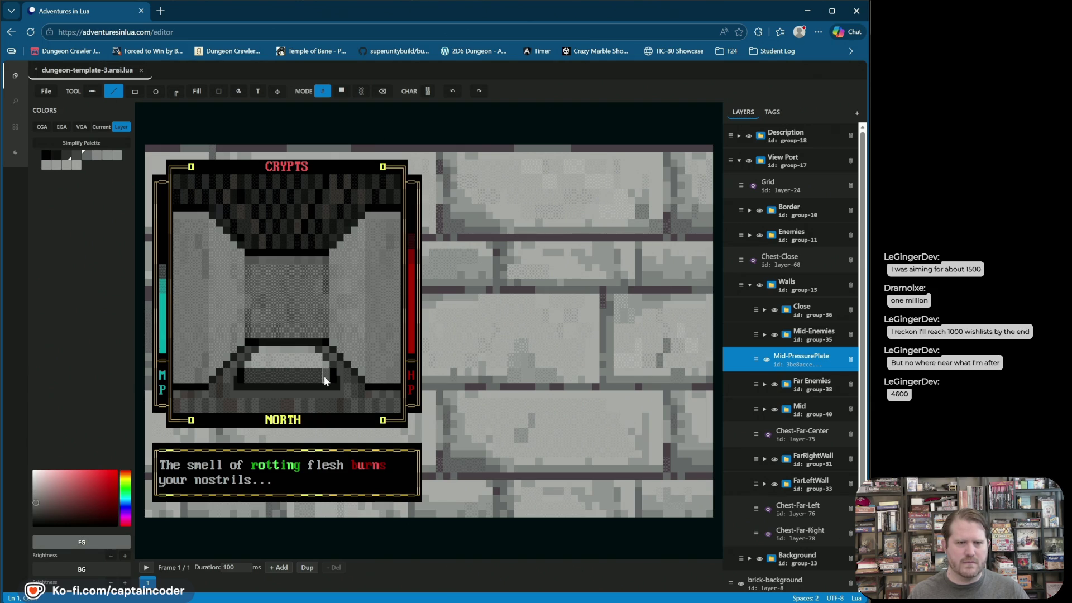
{"action": "key", "text": "ctrl+s"}
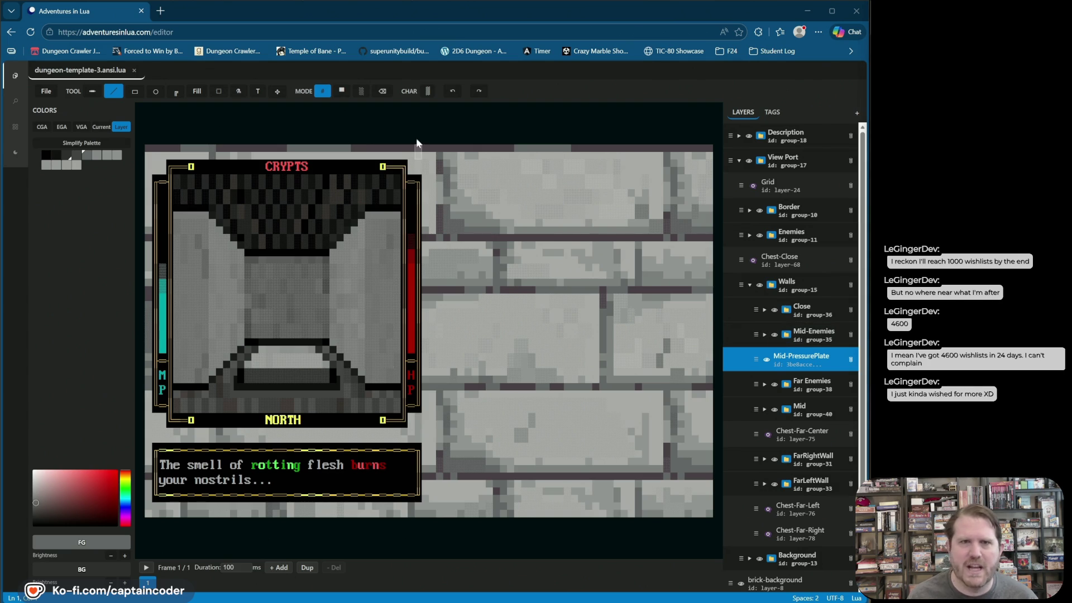
{"action": "left_click", "coordinate": [567, 86]}
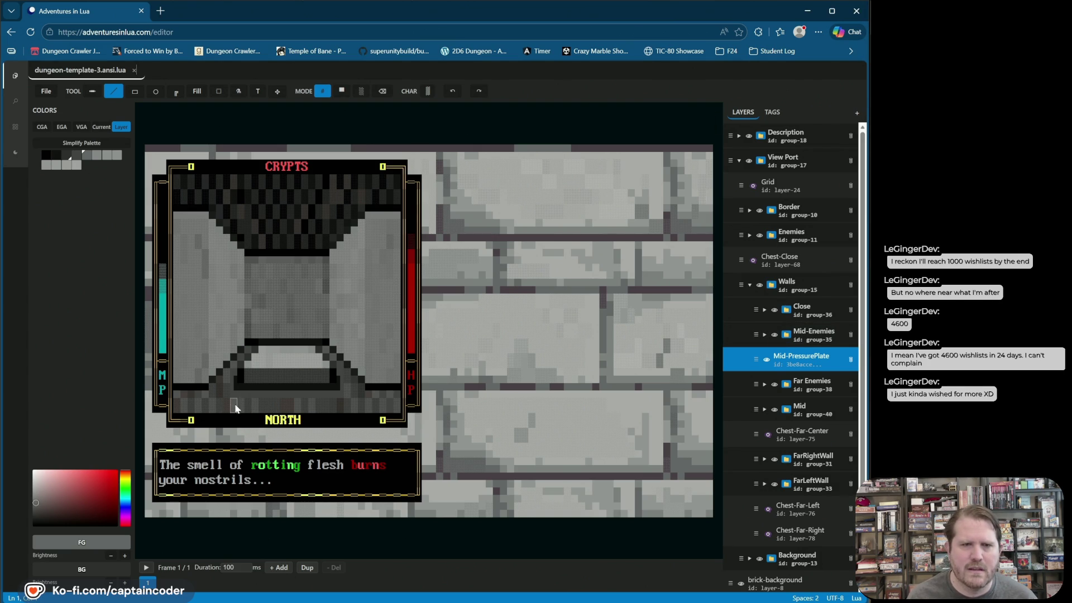
- Toggle the Mid-PressurePlate layer's eye repeatedly to test hiding the plate, then show the tags list
{"action": "left_click", "coordinate": [773, 360]}
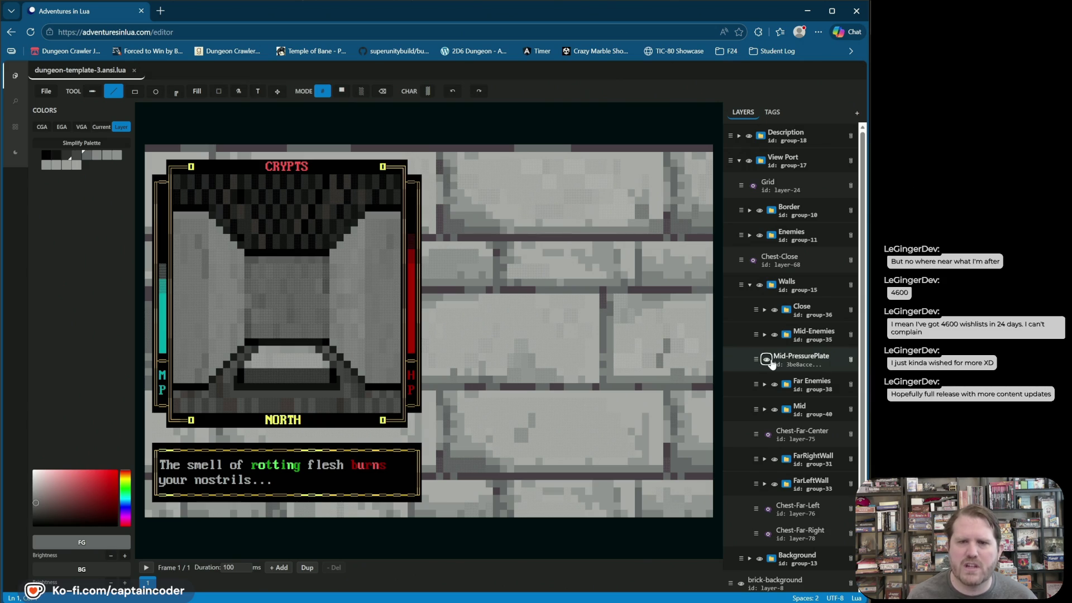
{"action": "left_click", "coordinate": [769, 360]}
{"action": "left_click", "coordinate": [769, 361]}
{"action": "left_click", "coordinate": [769, 360]}
{"action": "left_click", "coordinate": [769, 360]}
{"action": "left_click", "coordinate": [767, 360]}
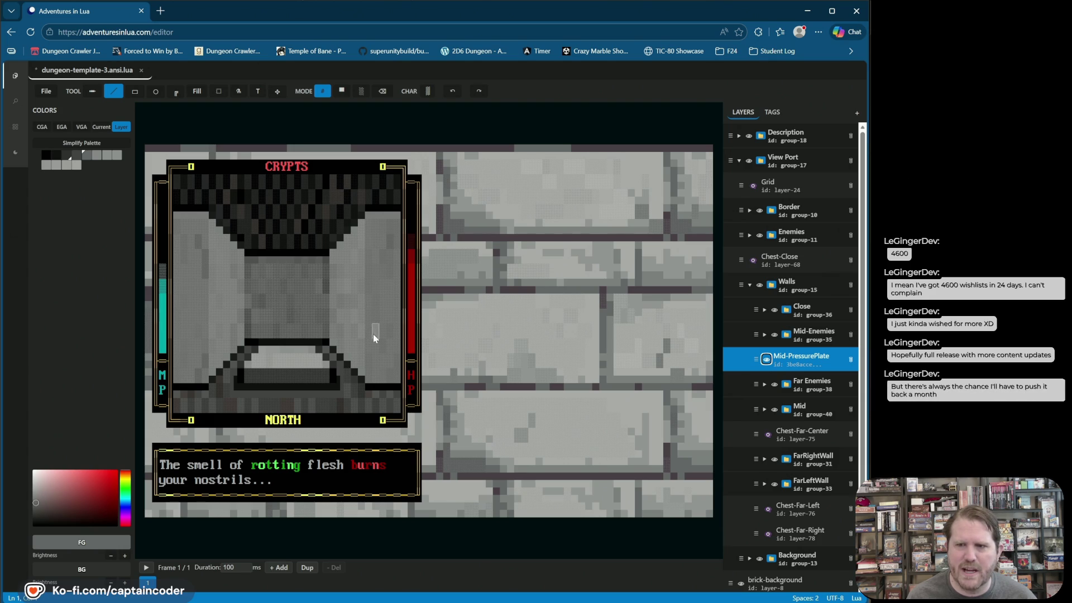
{"action": "left_click", "coordinate": [769, 353]}
{"action": "left_click", "coordinate": [770, 353]}
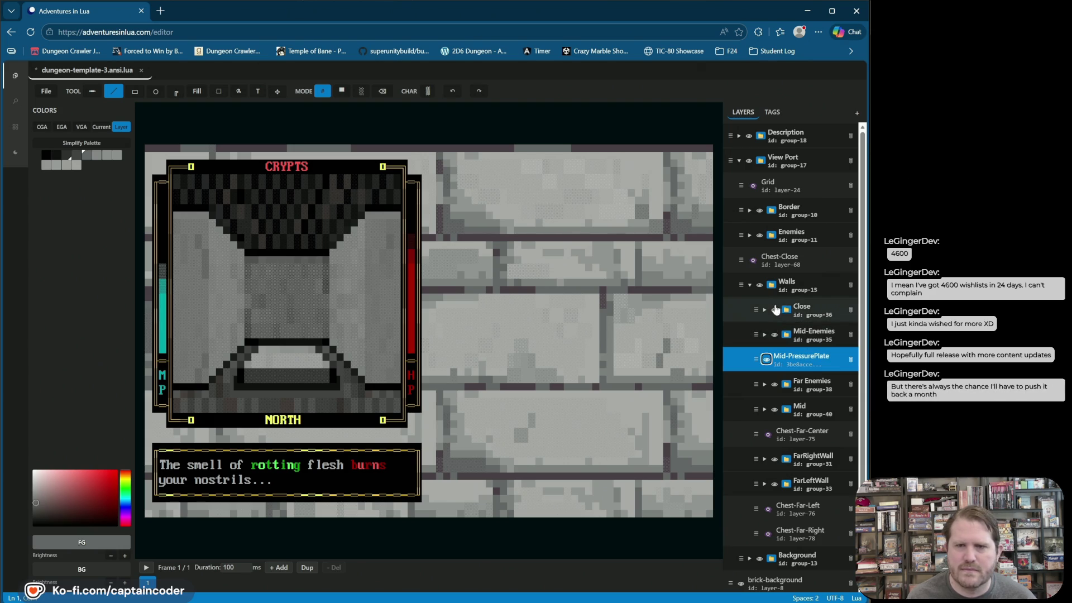
{"action": "left_click", "coordinate": [773, 112]}
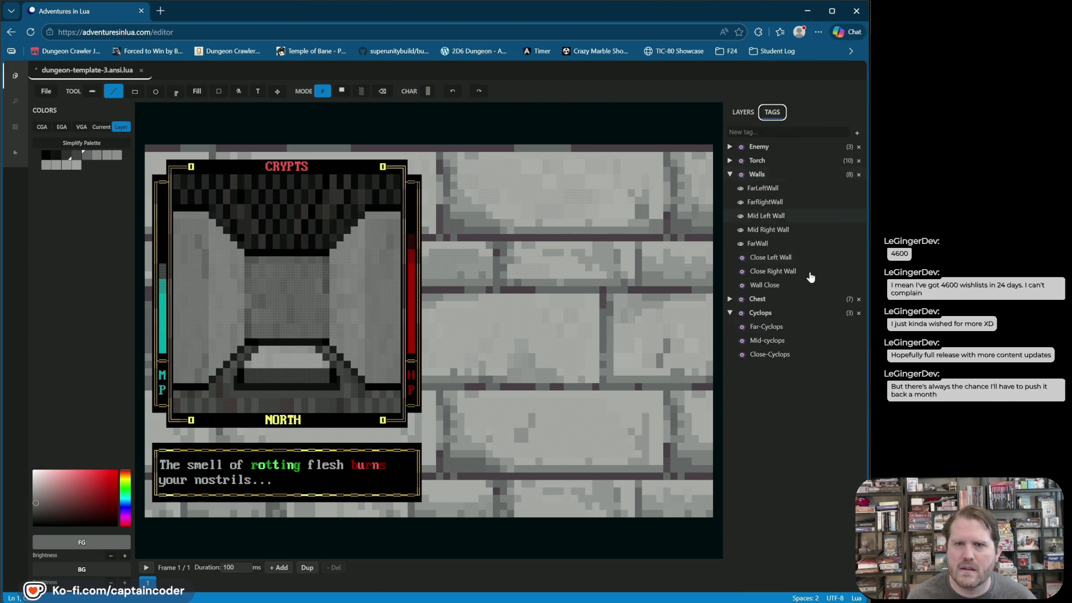
- Toggle the FarWall tag's visibility to preview the corridor beyond the far wall
{"action": "left_click", "coordinate": [740, 244]}
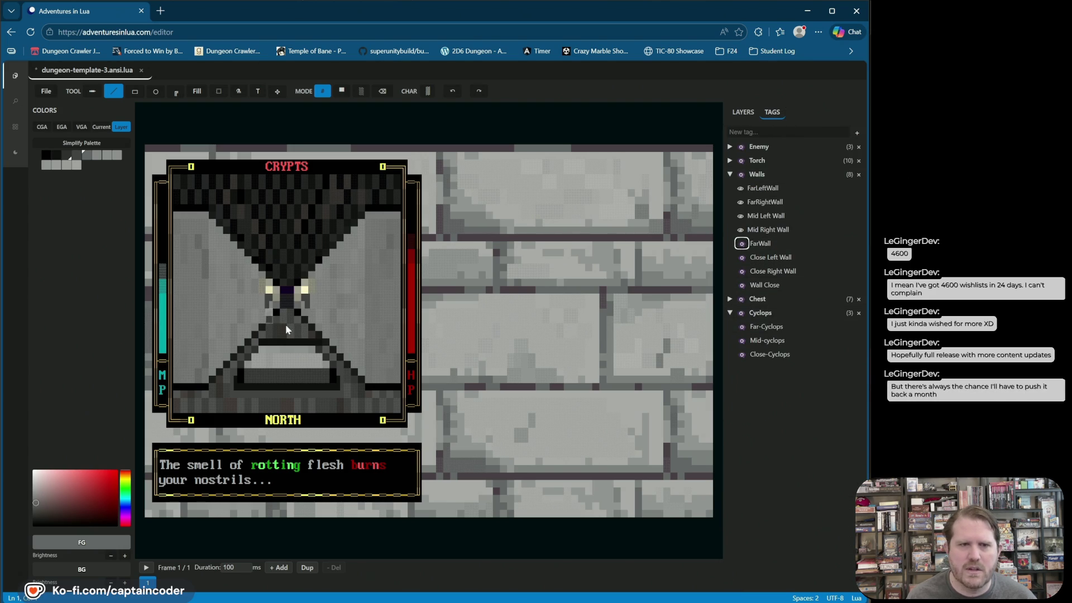
{"action": "left_click", "coordinate": [740, 244]}
{"action": "left_click", "coordinate": [740, 244]}
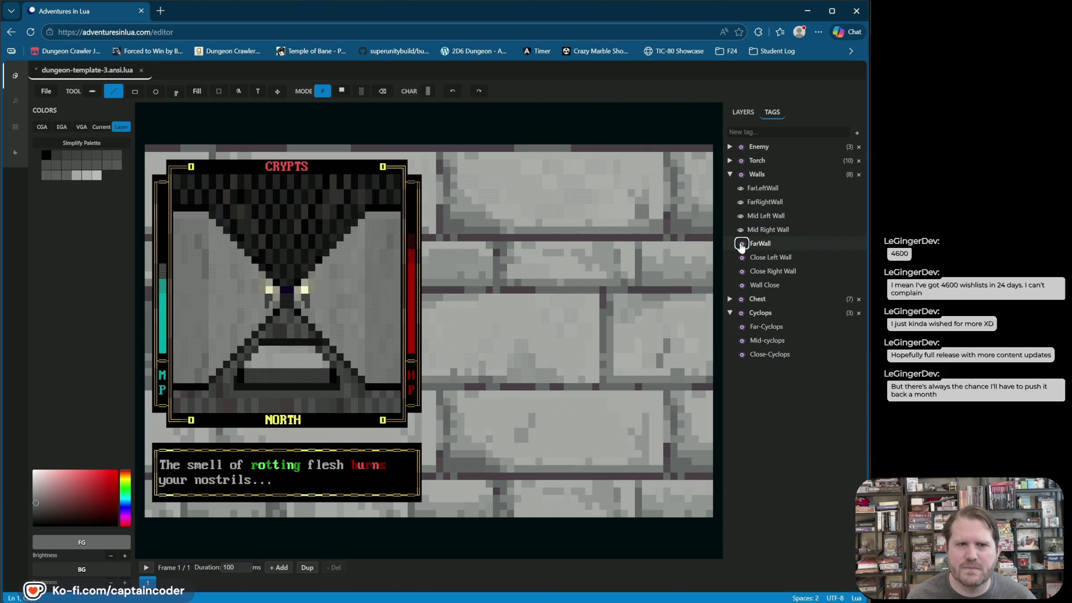
{"action": "left_click", "coordinate": [740, 244]}
{"action": "left_click", "coordinate": [741, 244]}
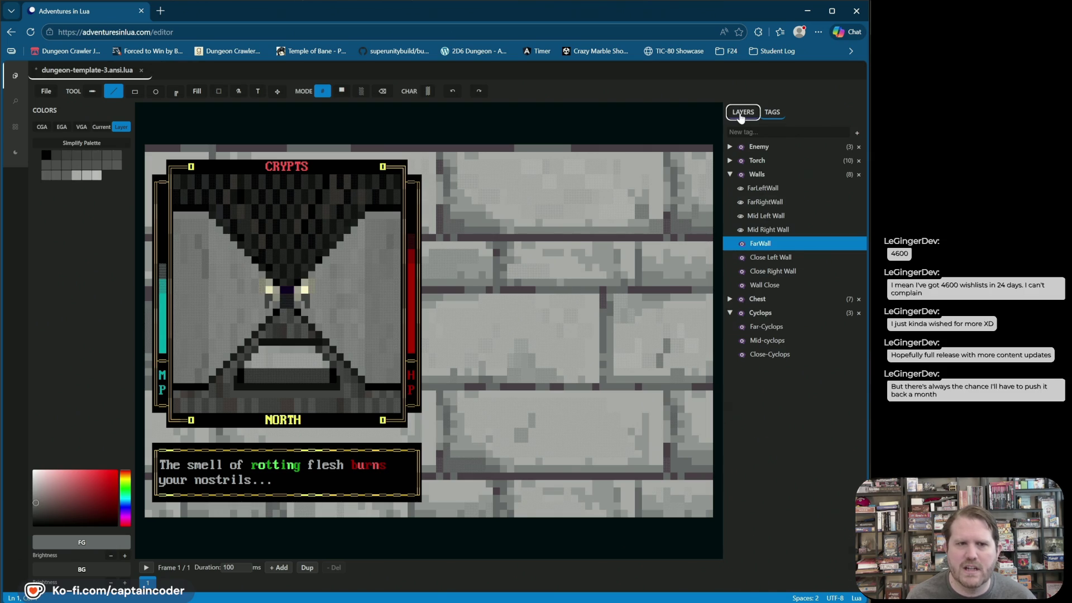
- Back in layers, recheck Mid-PressurePlate's visibility and erase the plate's dark top edge
{"action": "left_click", "coordinate": [743, 112]}
{"action": "left_click", "coordinate": [762, 360]}
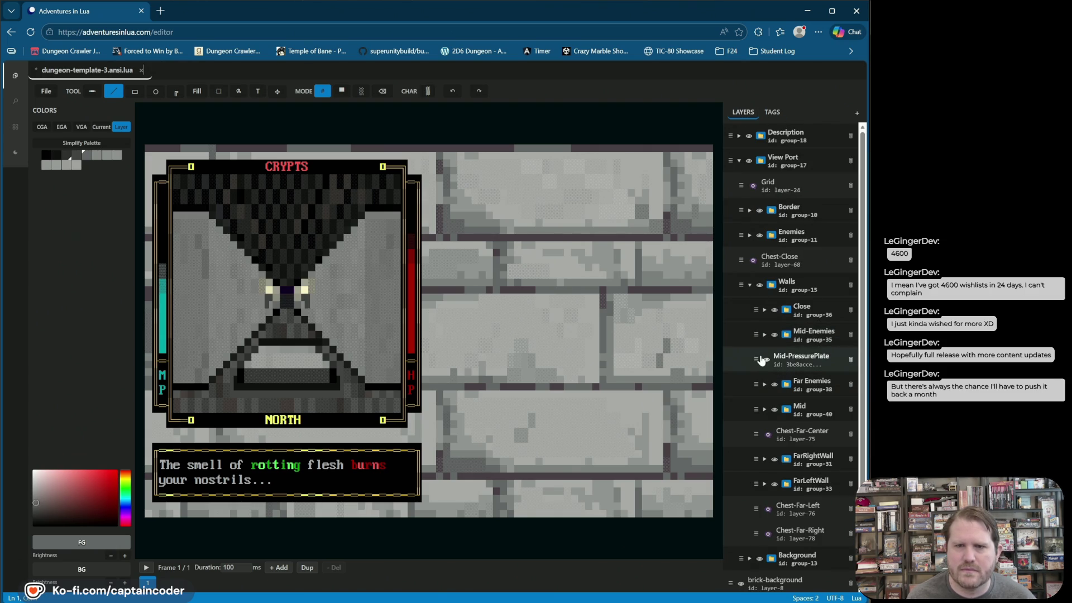
{"action": "left_click", "coordinate": [766, 360]}
{"action": "left_click", "coordinate": [766, 360]}
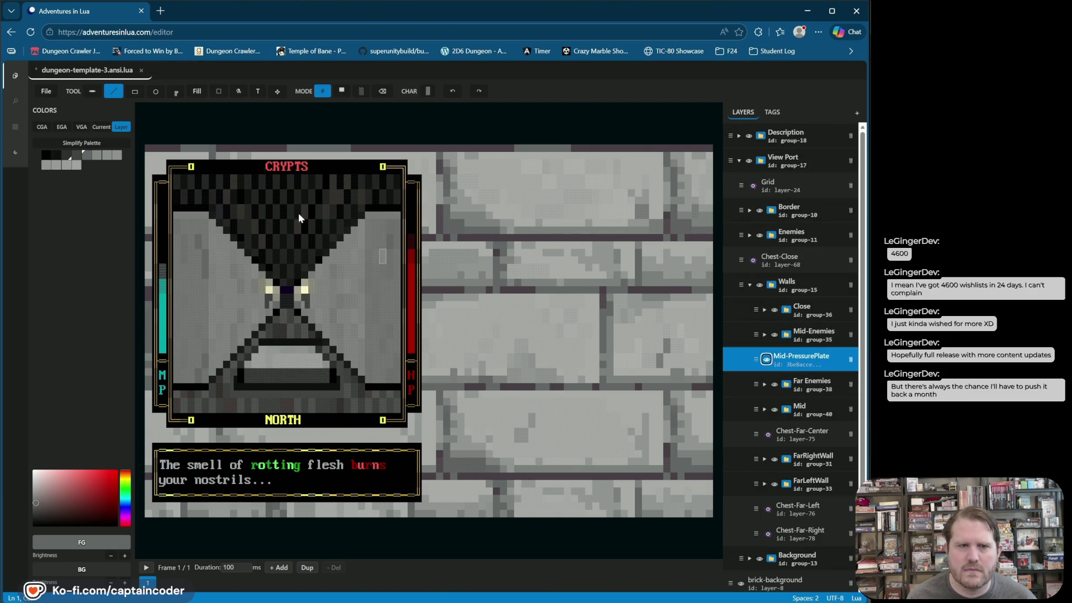
{"action": "left_click", "coordinate": [383, 91]}
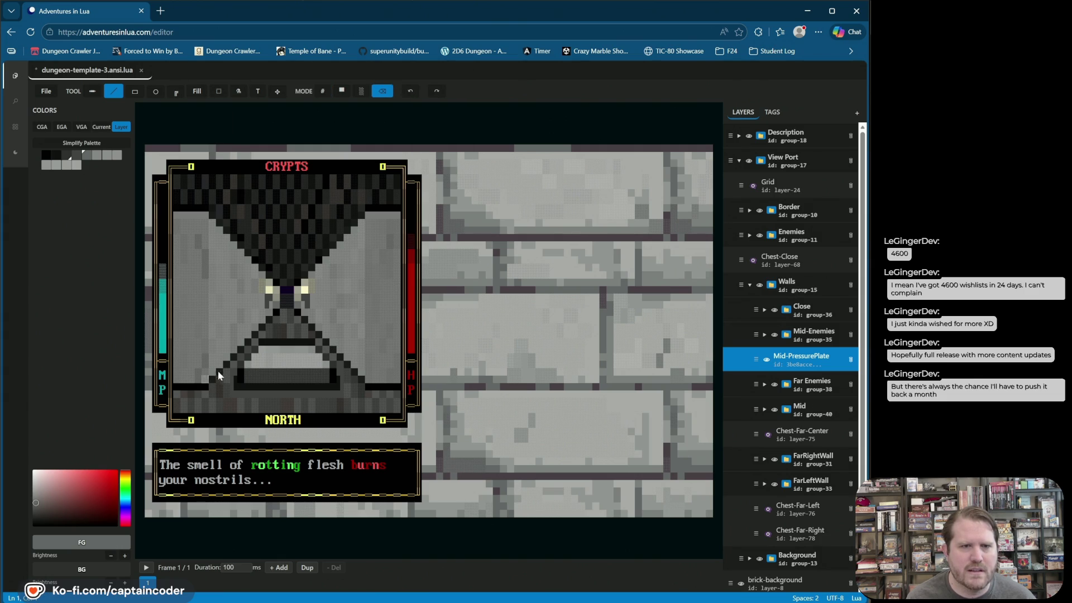
{"action": "left_click_drag", "start_coordinate": [260, 342], "coordinate": [318, 343]}
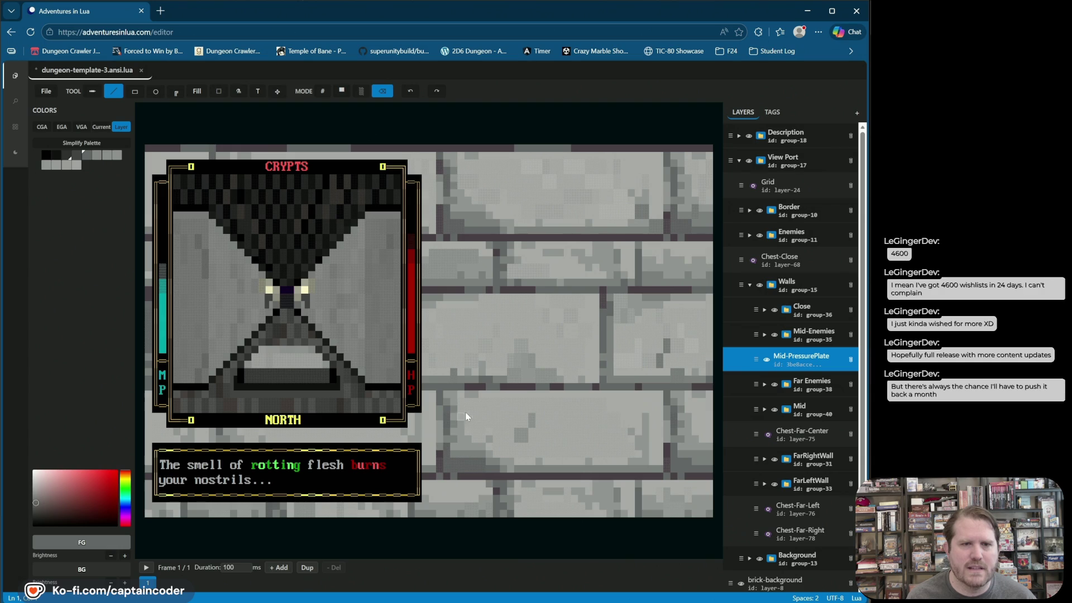
- Save, toggle the Wall Close and FarWall tags to check them, and save again
{"action": "key", "text": "ctrl+s"}
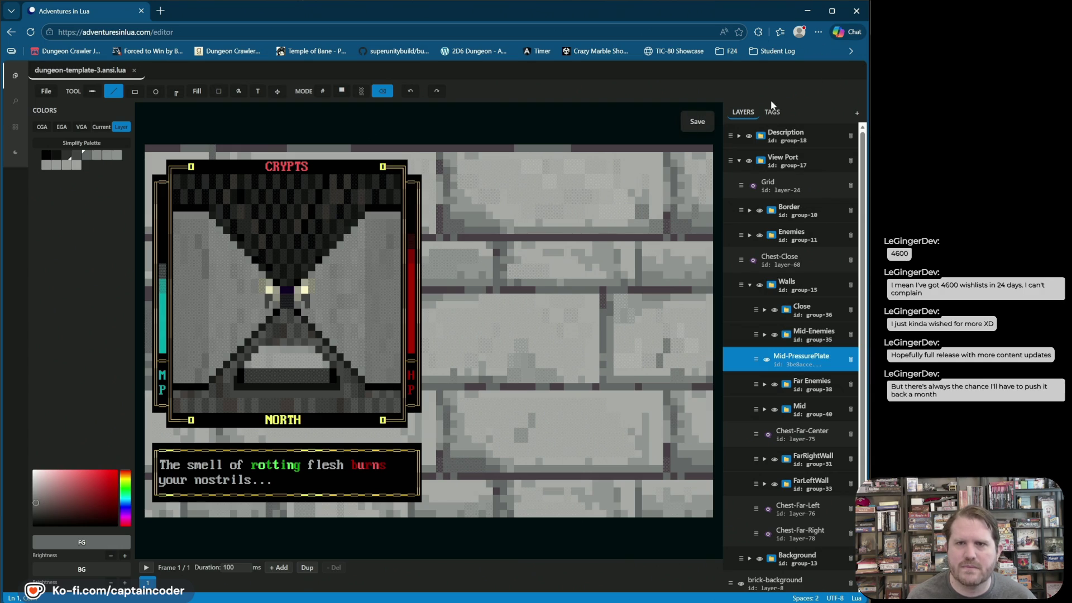
{"action": "left_click", "coordinate": [772, 112]}
{"action": "left_click", "coordinate": [742, 285]}
{"action": "left_click", "coordinate": [741, 285]}
{"action": "left_click", "coordinate": [742, 244]}
{"action": "left_click", "coordinate": [742, 244]}
{"action": "left_click", "coordinate": [741, 244]}
{"action": "left_click", "coordinate": [742, 244]}
{"action": "key", "text": "ctrl+s"}
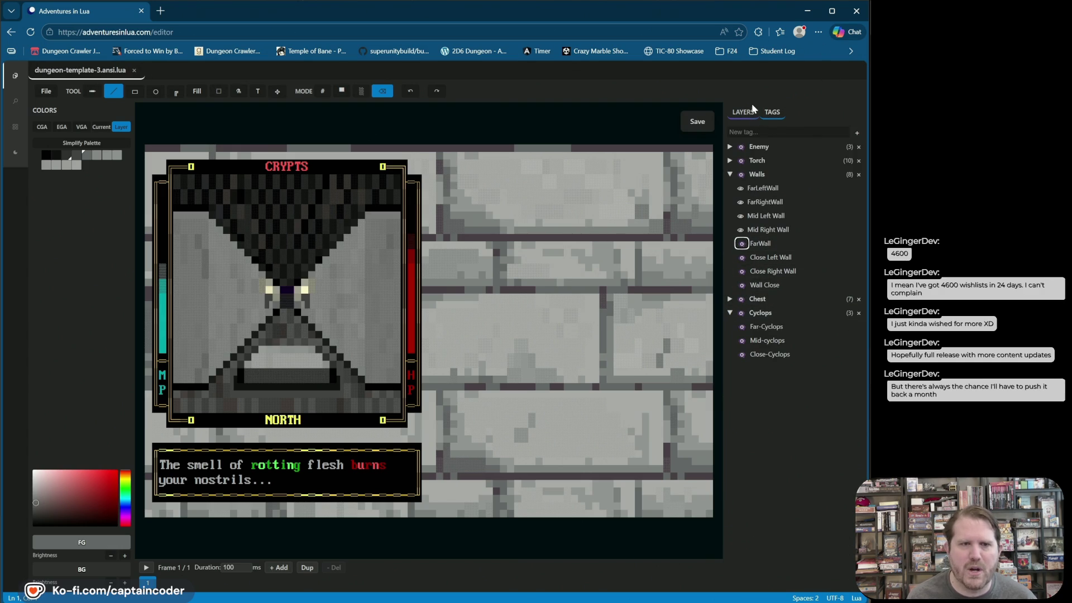
- Leave the far wall hidden, return to solid block mode, undo the last change, and show layers
{"action": "left_click", "coordinate": [739, 245]}
{"action": "left_click", "coordinate": [741, 245]}
{"action": "left_click", "coordinate": [741, 245]}
{"action": "left_click", "coordinate": [741, 246]}
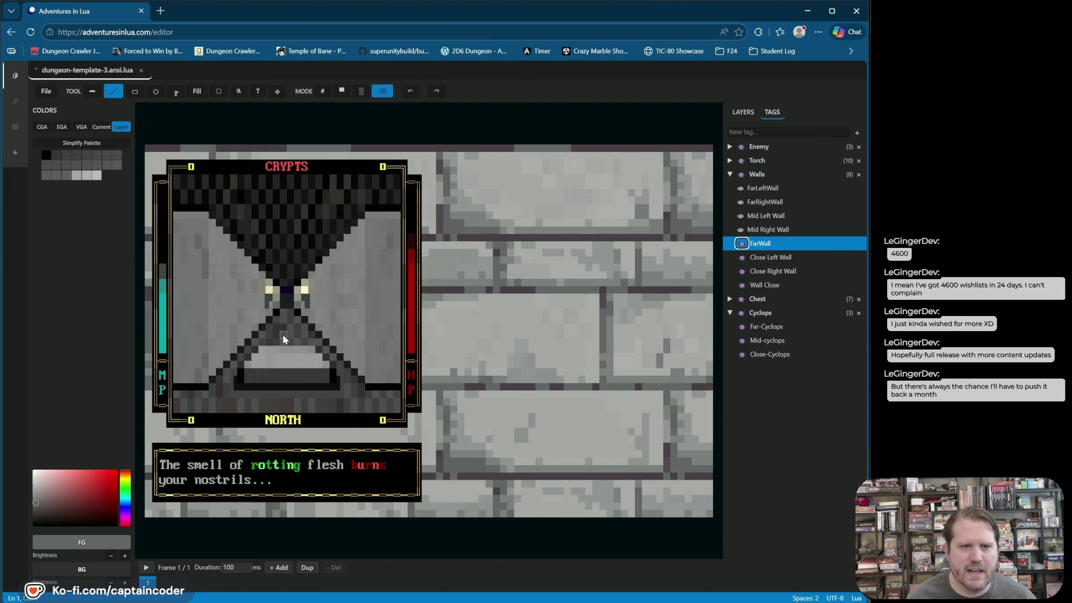
{"action": "left_click", "coordinate": [342, 91]}
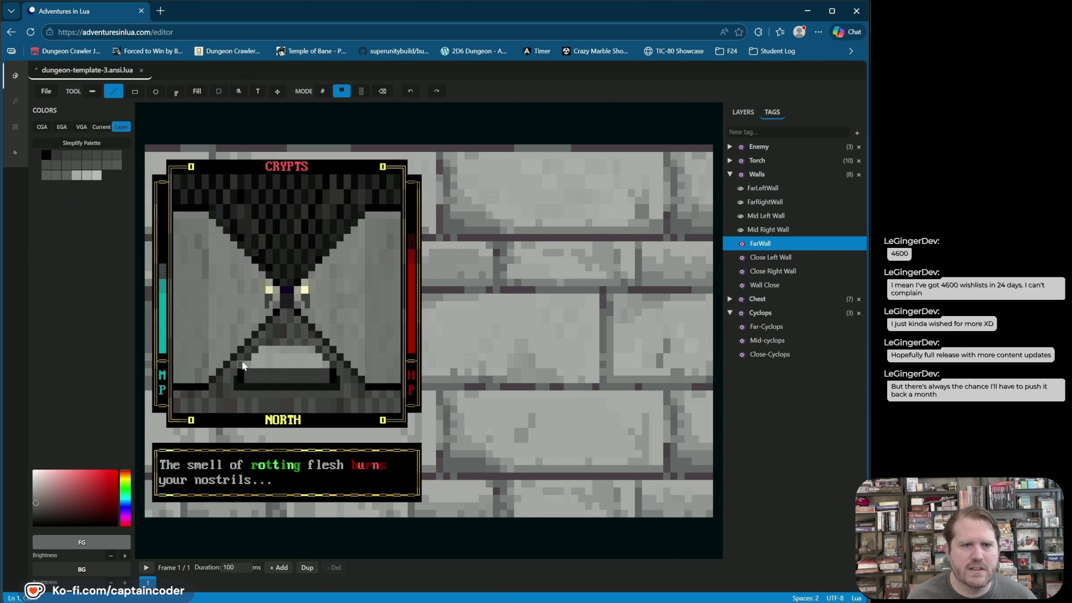
{"action": "key", "text": "x"}
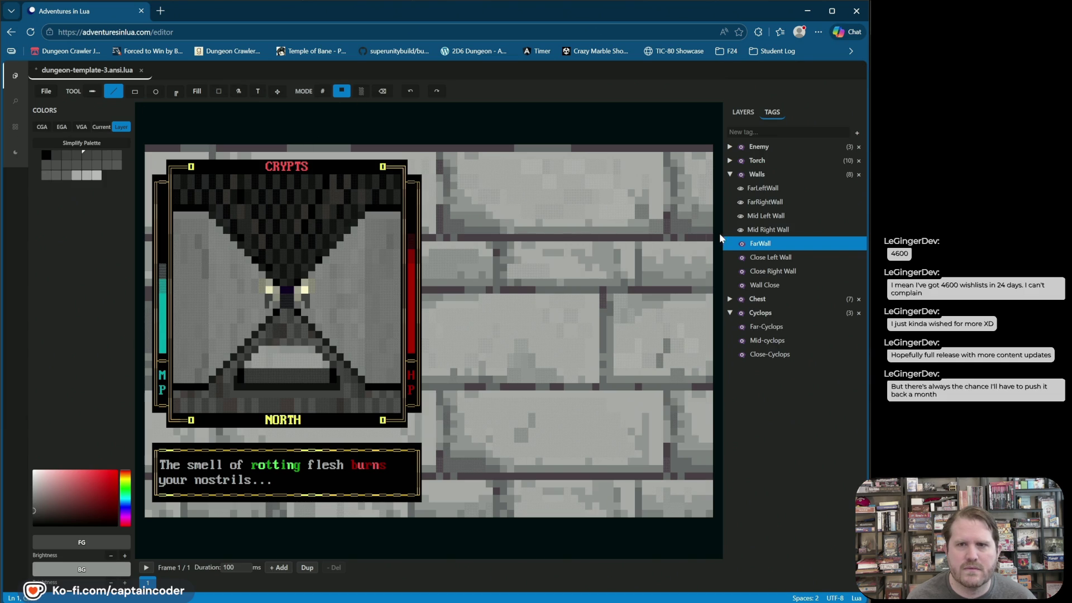
{"action": "key", "text": "ctrl+z"}
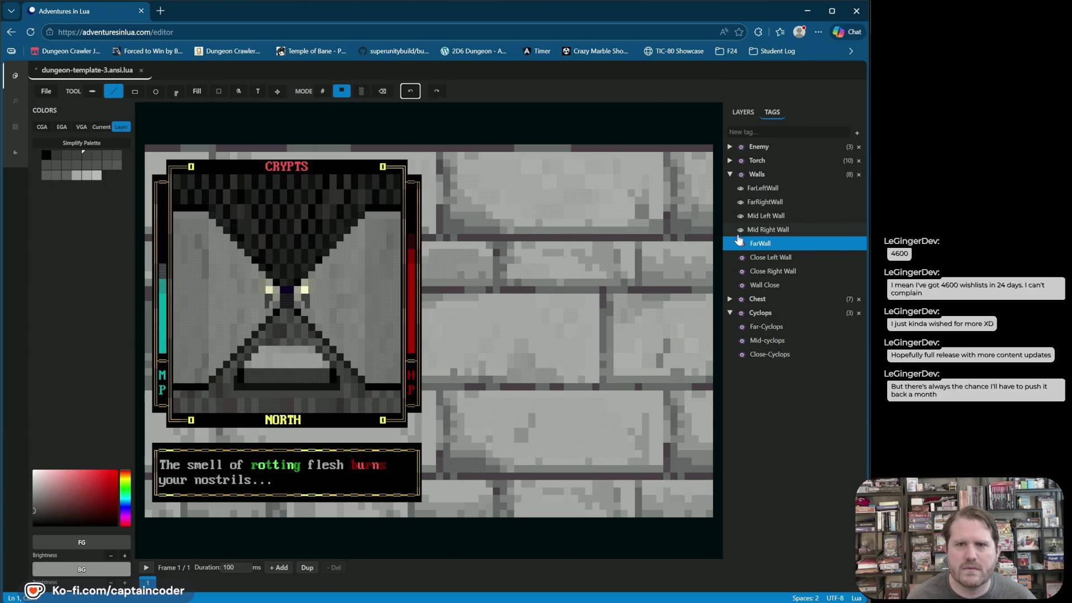
{"action": "left_click", "coordinate": [742, 114]}
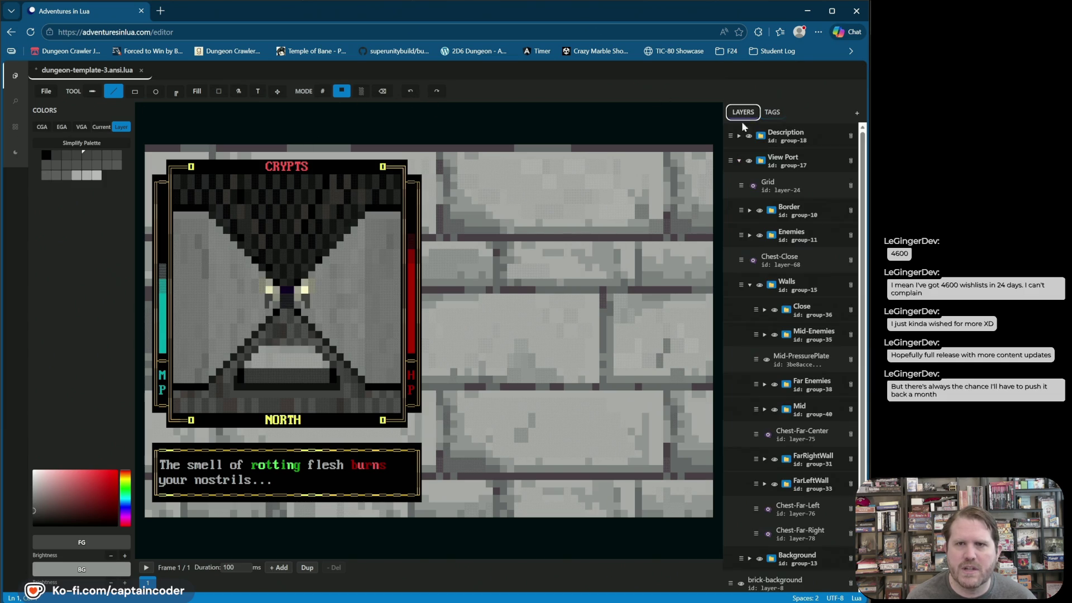
- Duplicate the Mid-PressurePlate layer, rename the copy 'Far-PressurePlate', and select it
{"action": "right_click", "coordinate": [810, 360]}
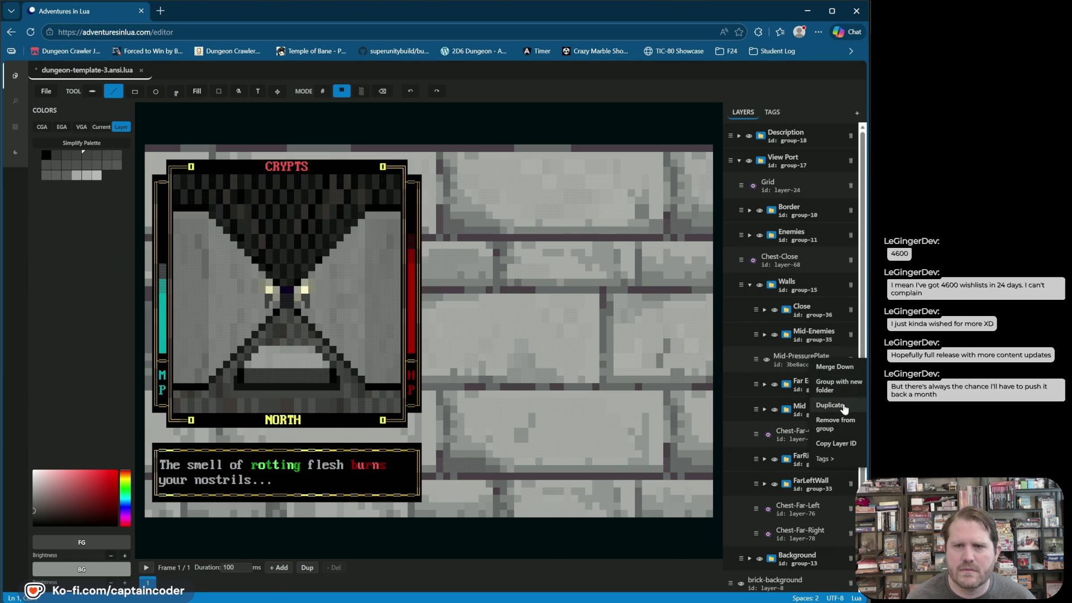
{"action": "left_click", "coordinate": [844, 409]}
{"action": "double_click", "coordinate": [818, 360]}
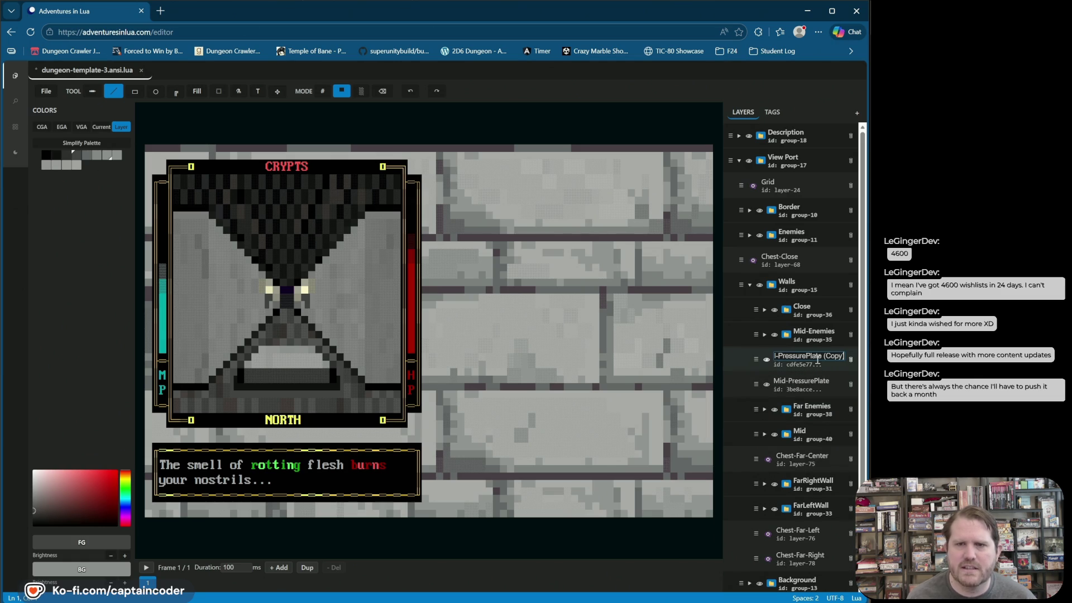
{"action": "key", "text": "ctrl+a"}
{"action": "type", "text": "Fa"}
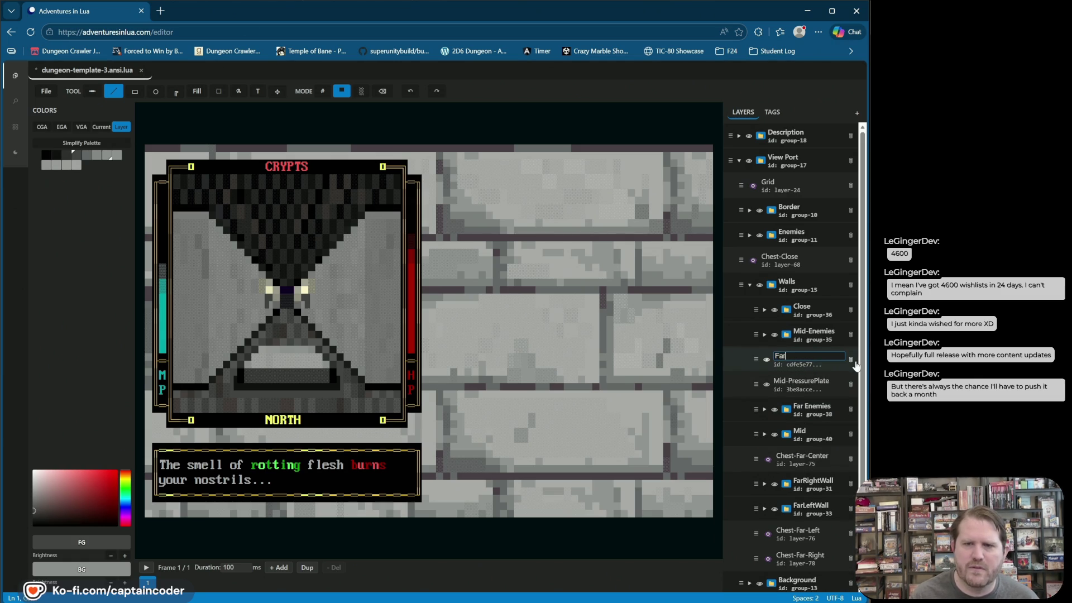
{"action": "type", "text": "r-Pressure"}
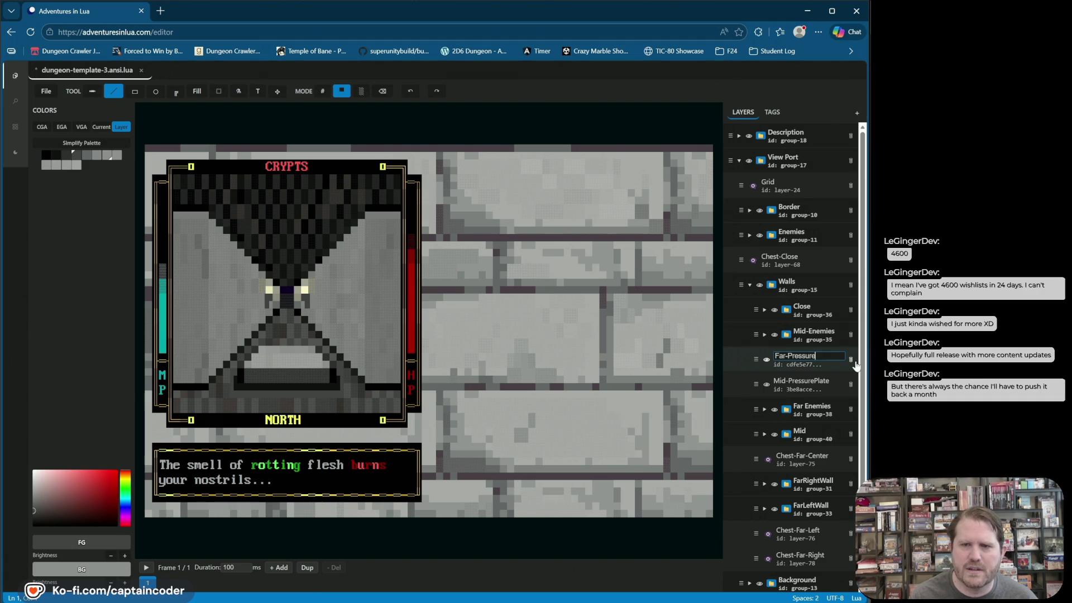
{"action": "type", "text": "Plate"}
{"action": "key", "text": "Return"}
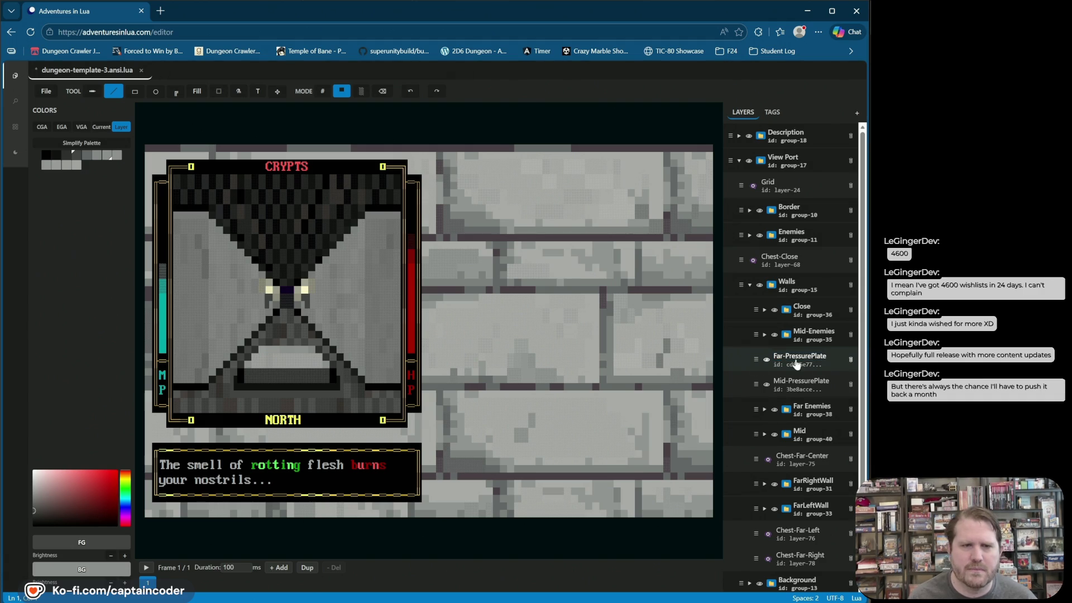
{"action": "left_click", "coordinate": [820, 364]}
- Move the far plate copy onto the far wall area and shade its left slope dark
{"action": "left_click", "coordinate": [278, 91]}
{"action": "left_click_drag", "start_coordinate": [298, 357], "coordinate": [587, 363]}
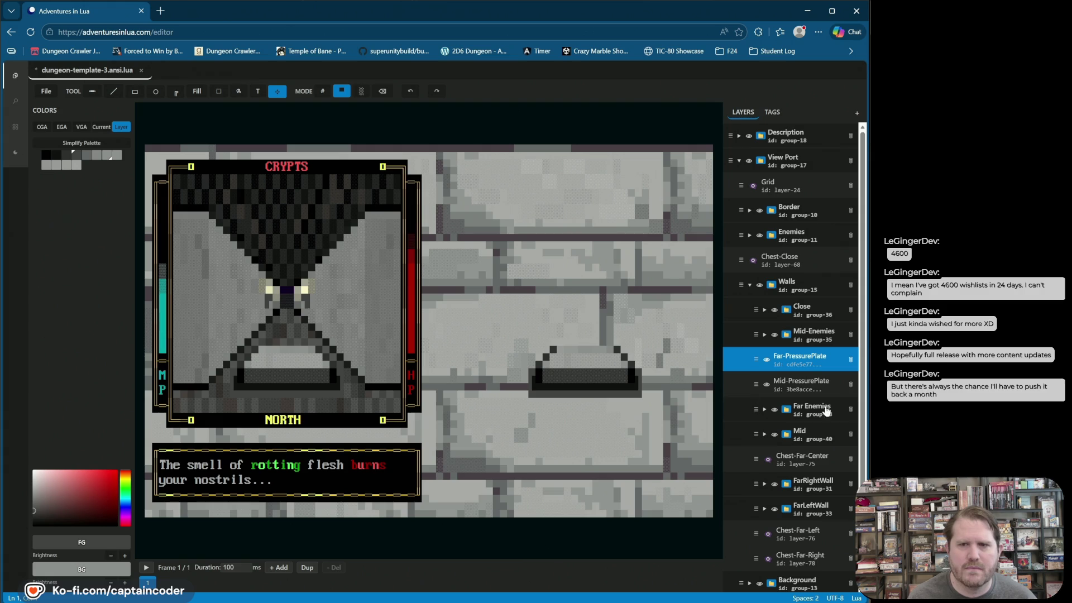
{"action": "left_click", "coordinate": [114, 91]}
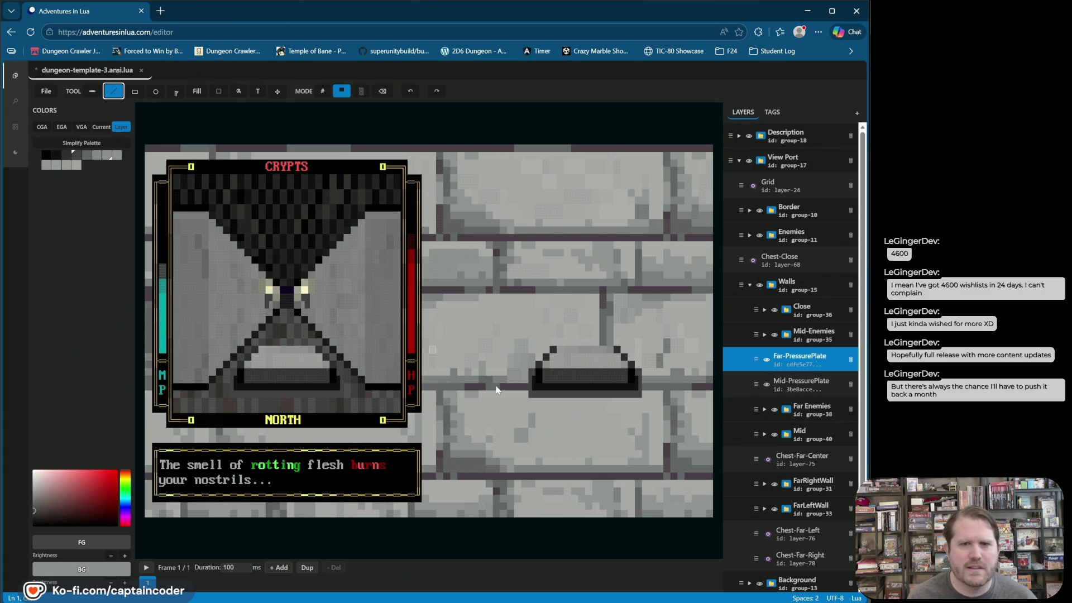
{"action": "left_click", "coordinate": [538, 370], "text": "alt"}
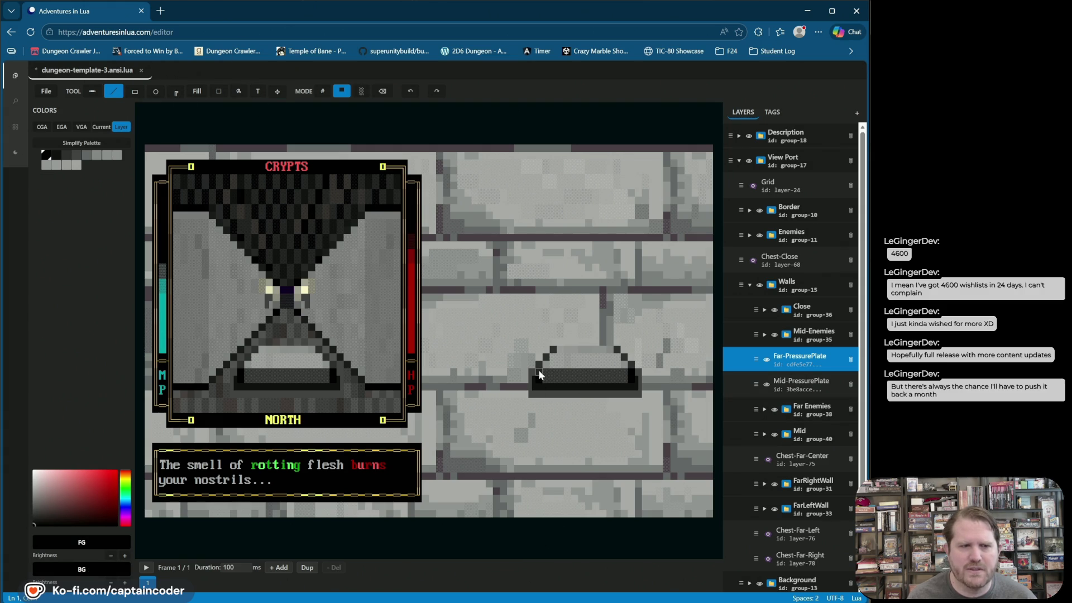
{"action": "left_click", "coordinate": [541, 369], "text": "alt"}
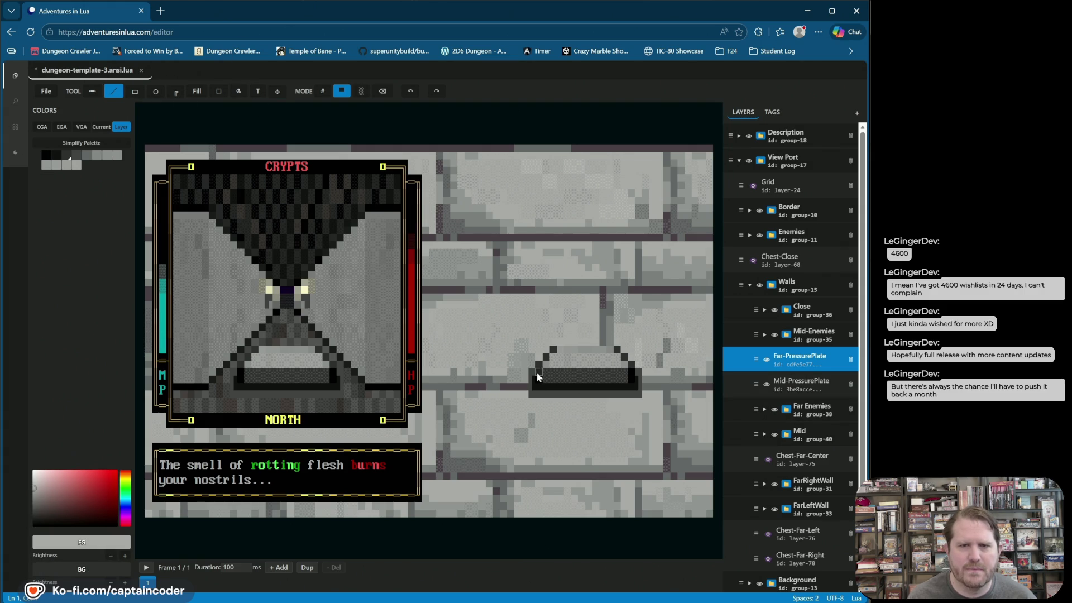
{"action": "left_click", "coordinate": [537, 372], "text": "alt"}
{"action": "left_click_drag", "start_coordinate": [538, 374], "coordinate": [553, 360]}
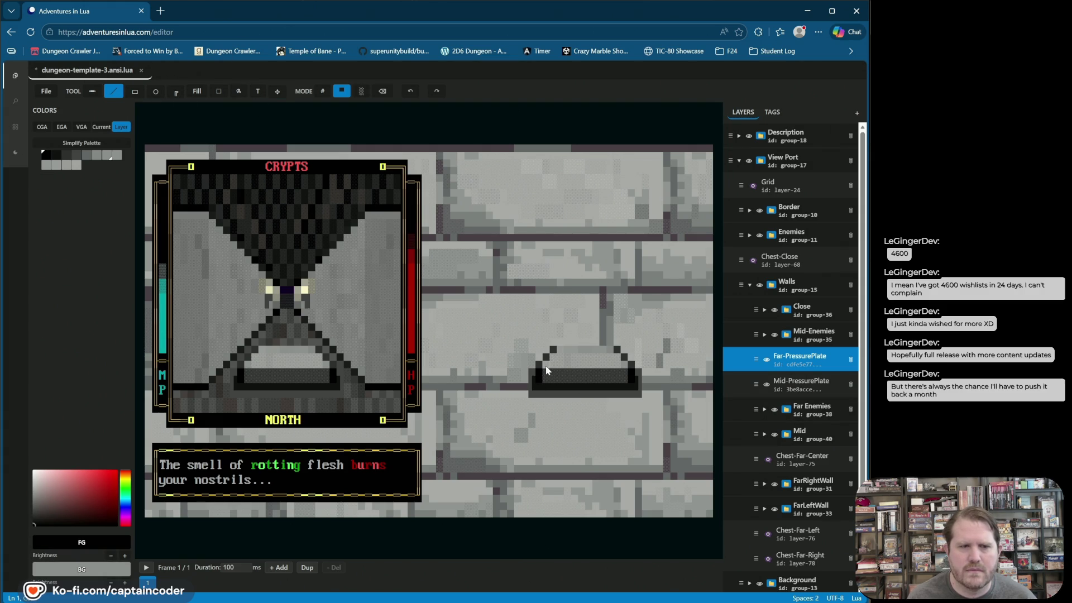
{"action": "left_click", "coordinate": [547, 370], "text": "alt"}
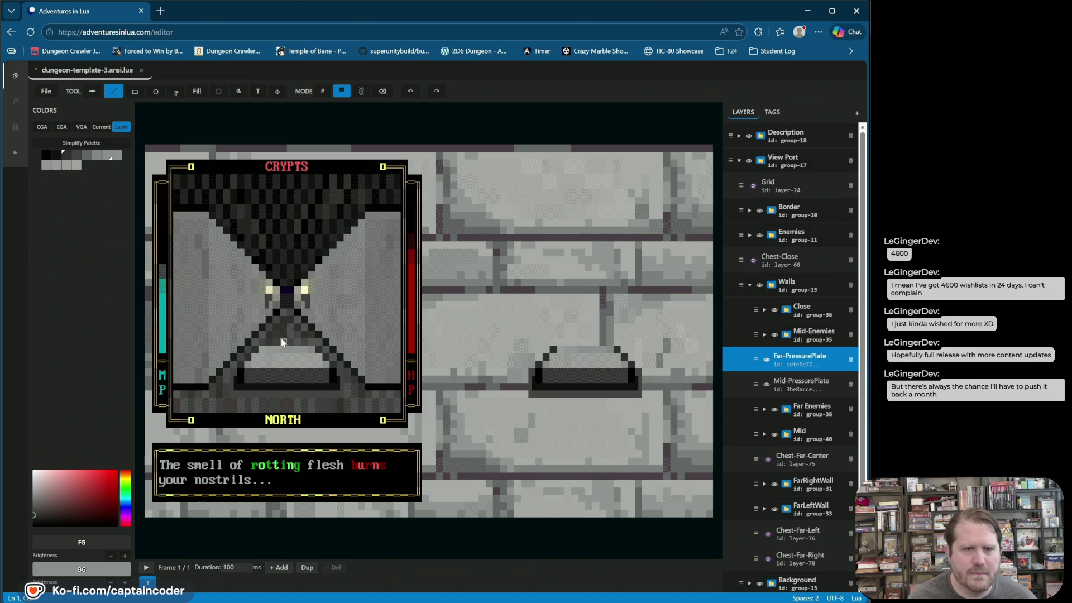
- Draw and undo a black line on the far plate, then paint a lighter grey cell on its diagonal
{"action": "left_click", "coordinate": [240, 384], "text": "alt"}
{"action": "left_click_drag", "start_coordinate": [277, 333], "coordinate": [284, 334]}
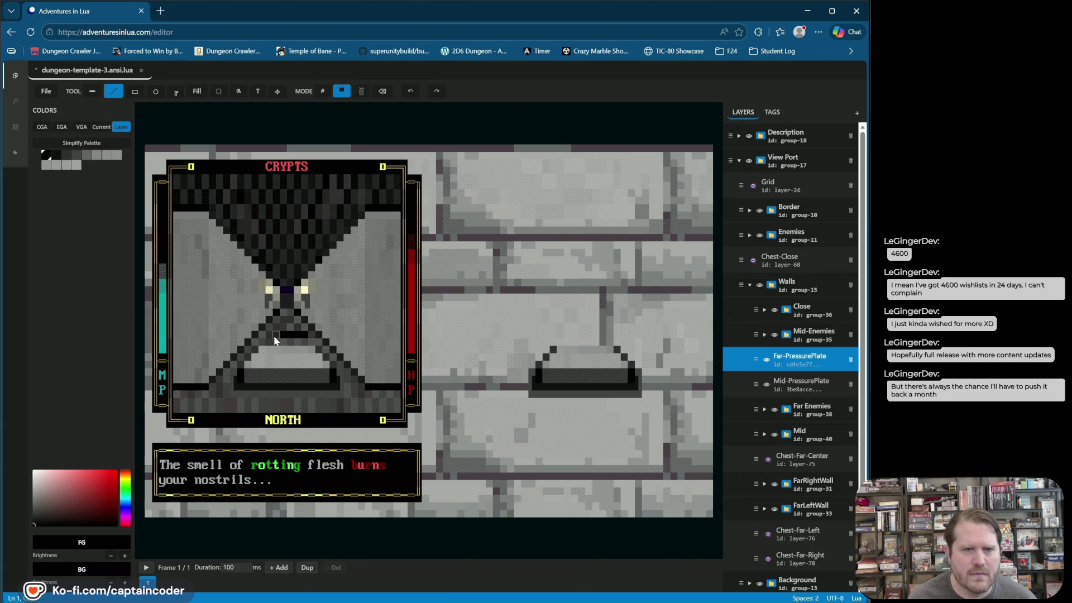
{"action": "left_click", "coordinate": [409, 98]}
{"action": "left_click", "coordinate": [409, 98]}
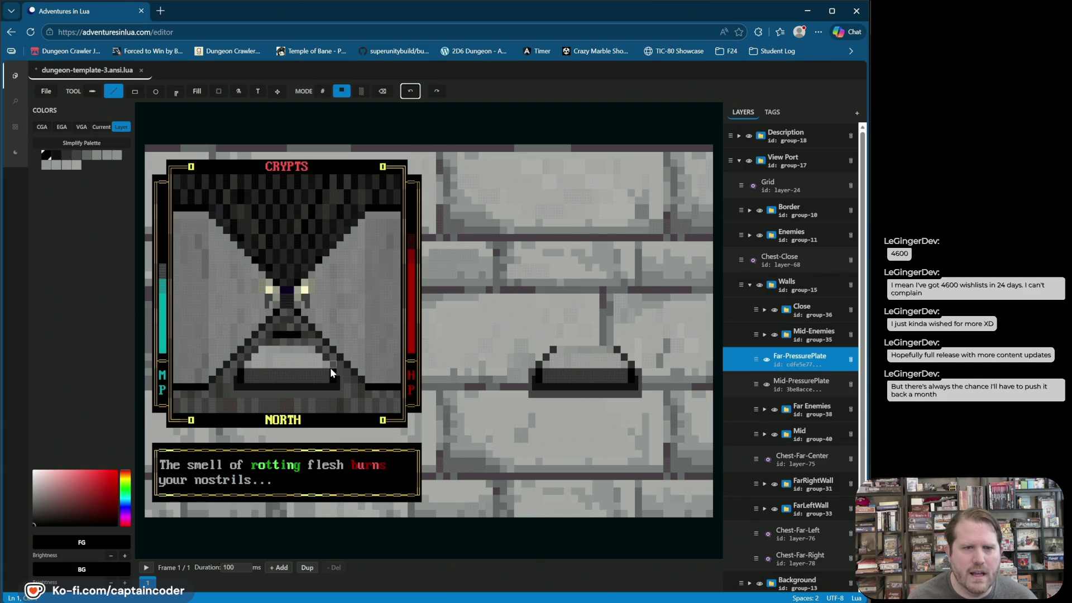
{"action": "left_click", "coordinate": [300, 351], "text": "alt"}
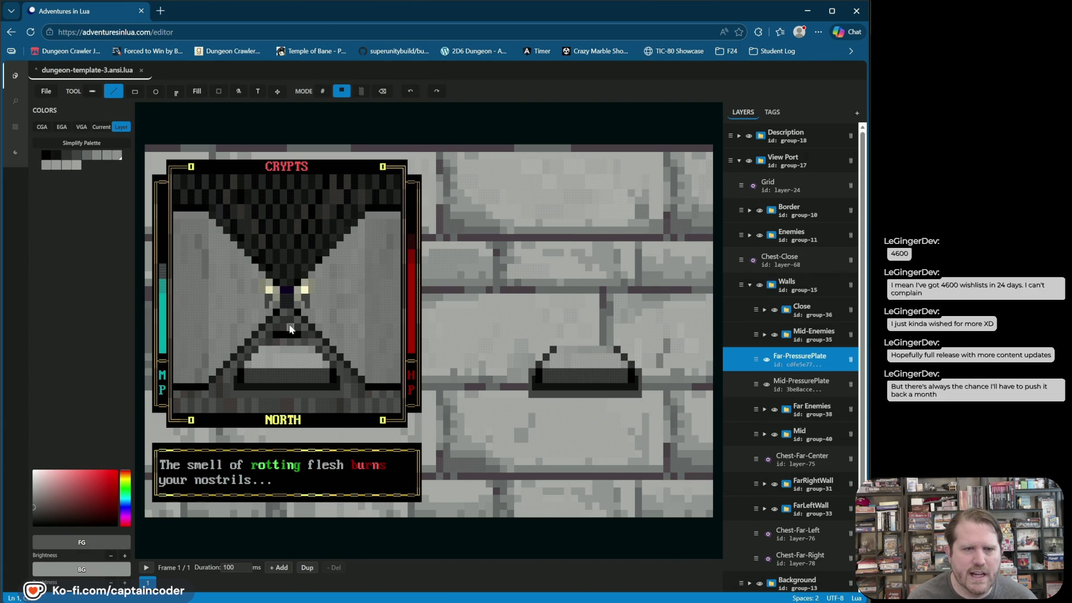
{"action": "left_click", "coordinate": [289, 328], "text": "alt"}
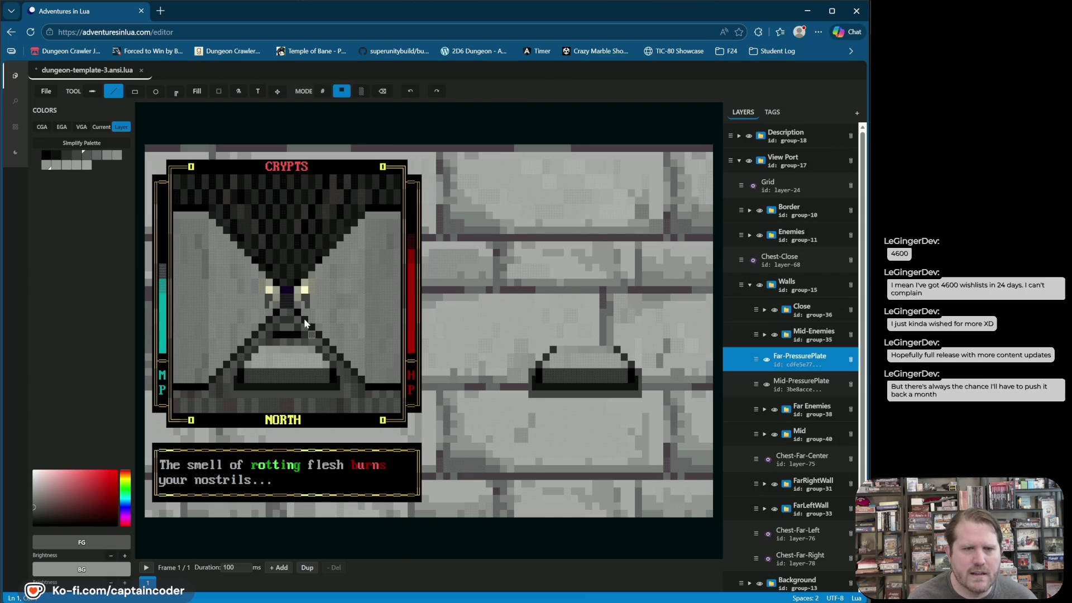
{"action": "left_click", "coordinate": [290, 322]}
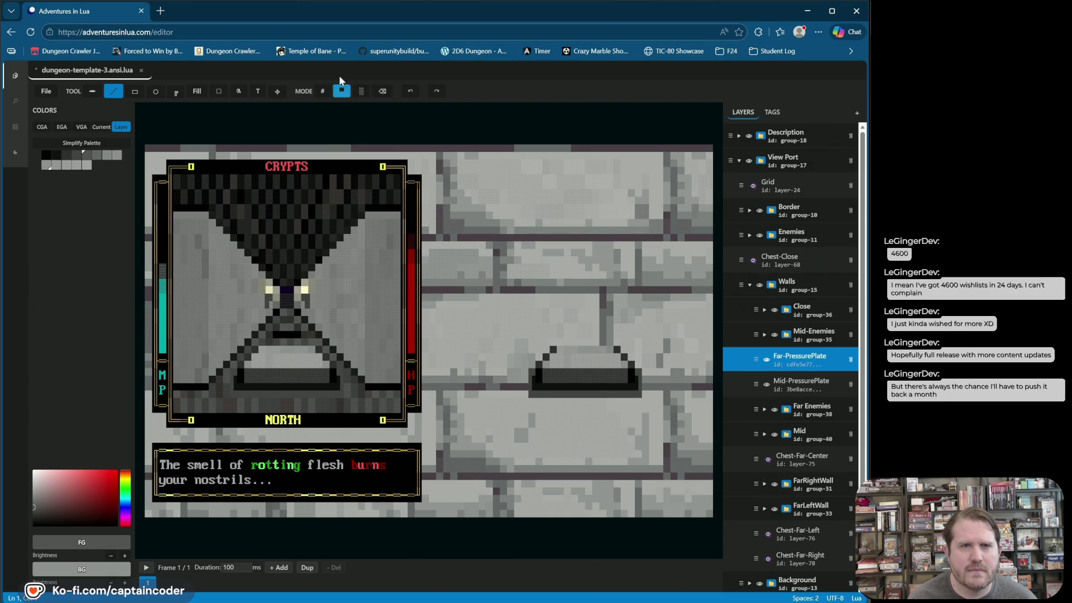
{"action": "left_click", "coordinate": [323, 91]}
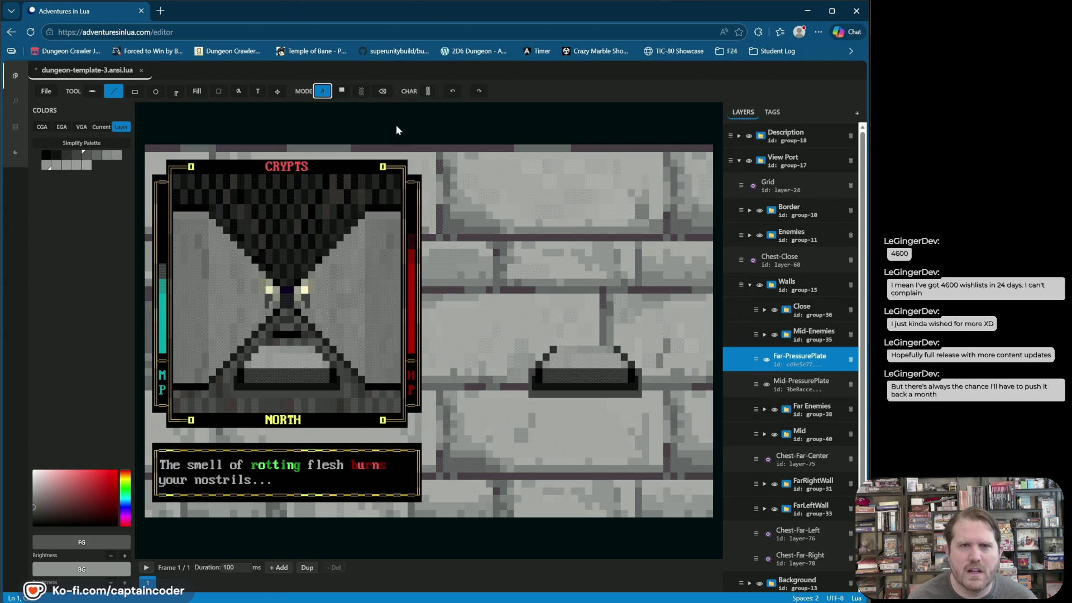
- Pick the lower-half block character with a black background, then undo the test strokes on the far plate
{"action": "left_click", "coordinate": [428, 91]}
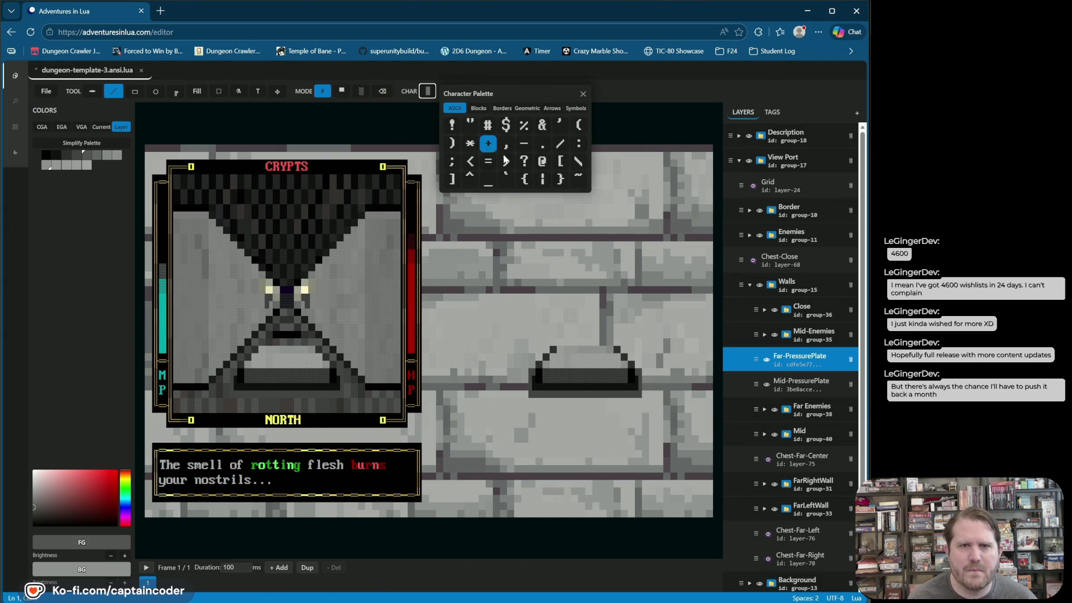
{"action": "left_click", "coordinate": [478, 108]}
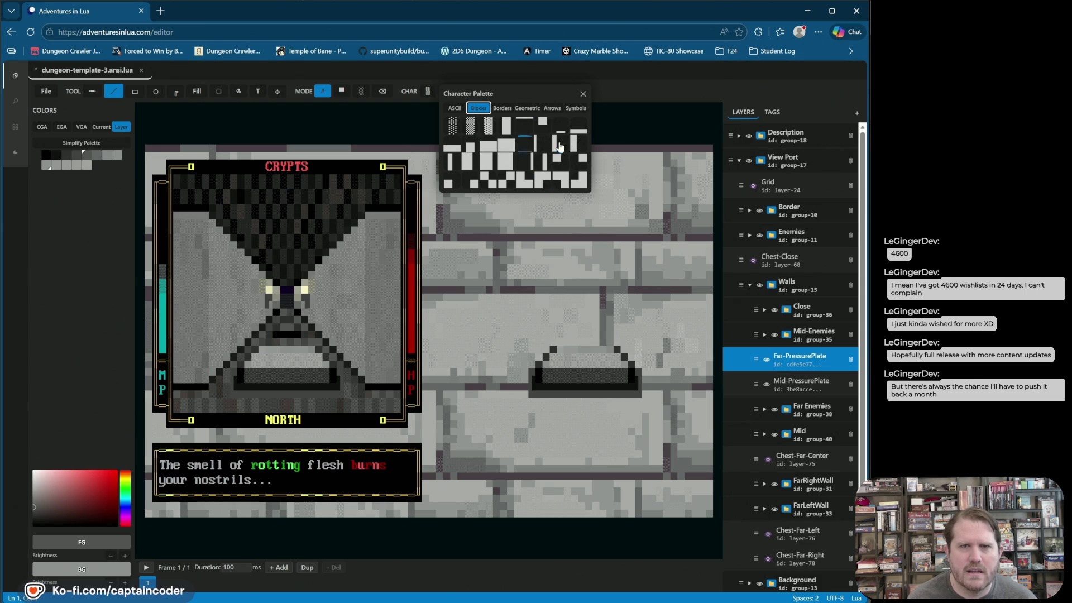
{"action": "left_click", "coordinate": [455, 150]}
{"action": "left_click", "coordinate": [580, 126]}
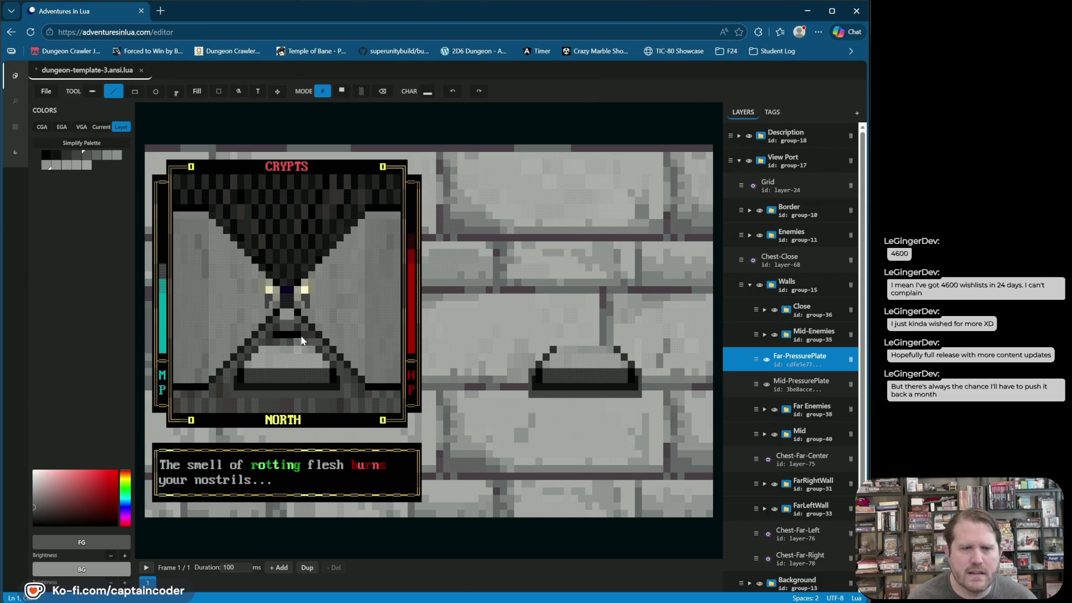
{"action": "right_click", "coordinate": [46, 156]}
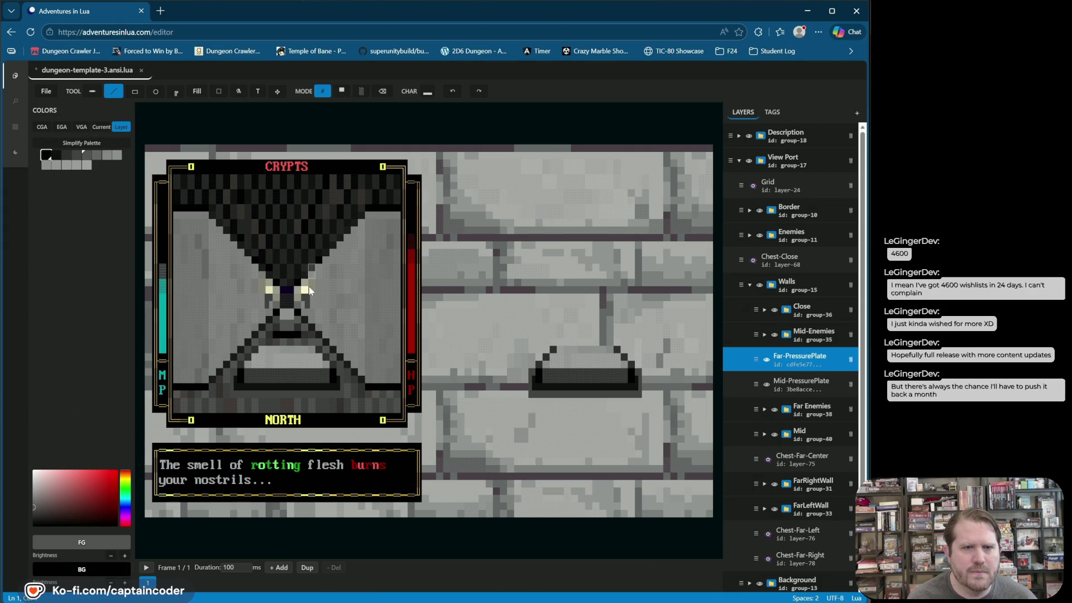
{"action": "left_click", "coordinate": [287, 313]}
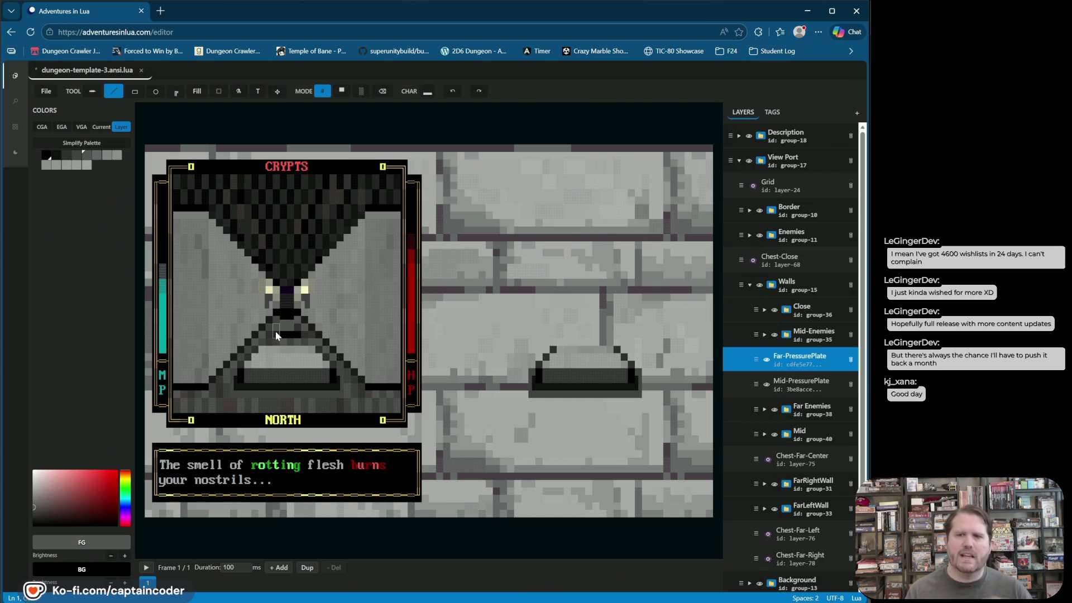
{"action": "key", "text": "ctrl+z"}
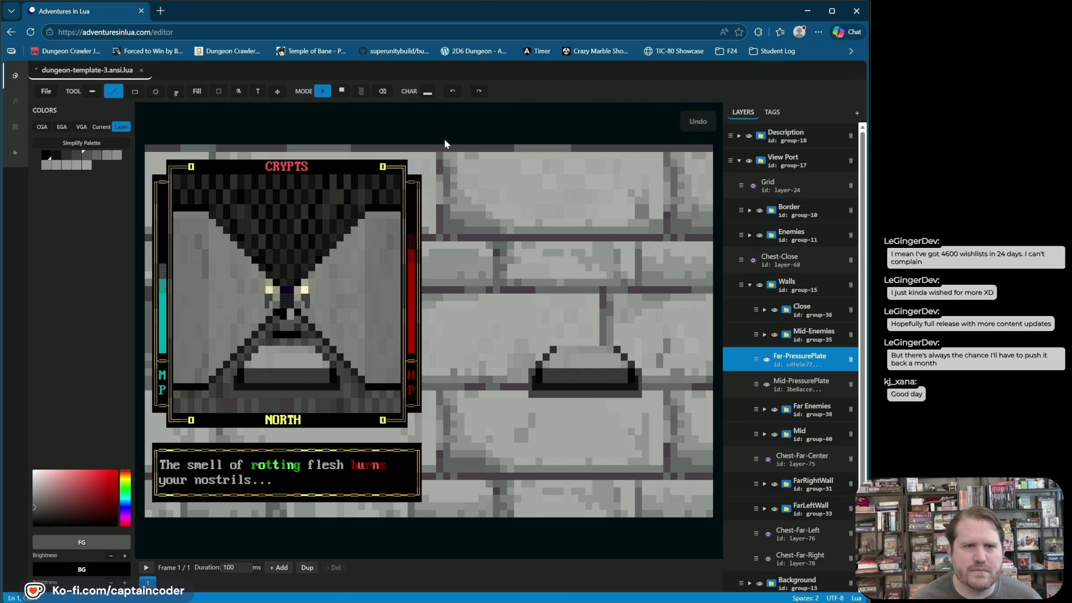
{"action": "key", "text": "ctrl+z"}
{"action": "key", "text": "ctrl+z"}
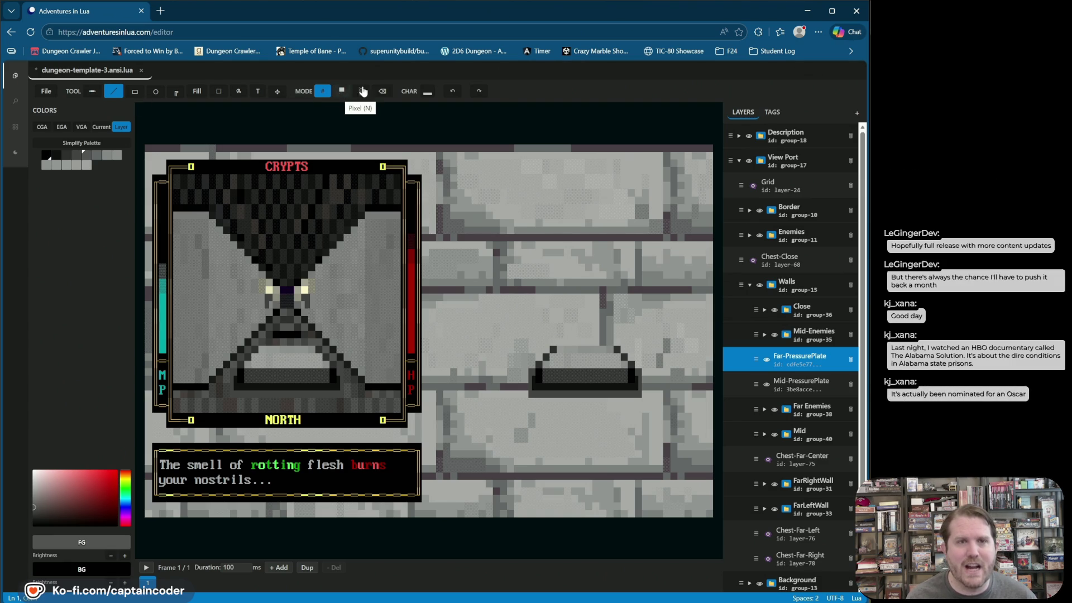
- Try the vertical bar block glyph, undo it, and draw a grey vertical bar cell on the plate
{"action": "left_click", "coordinate": [427, 93]}
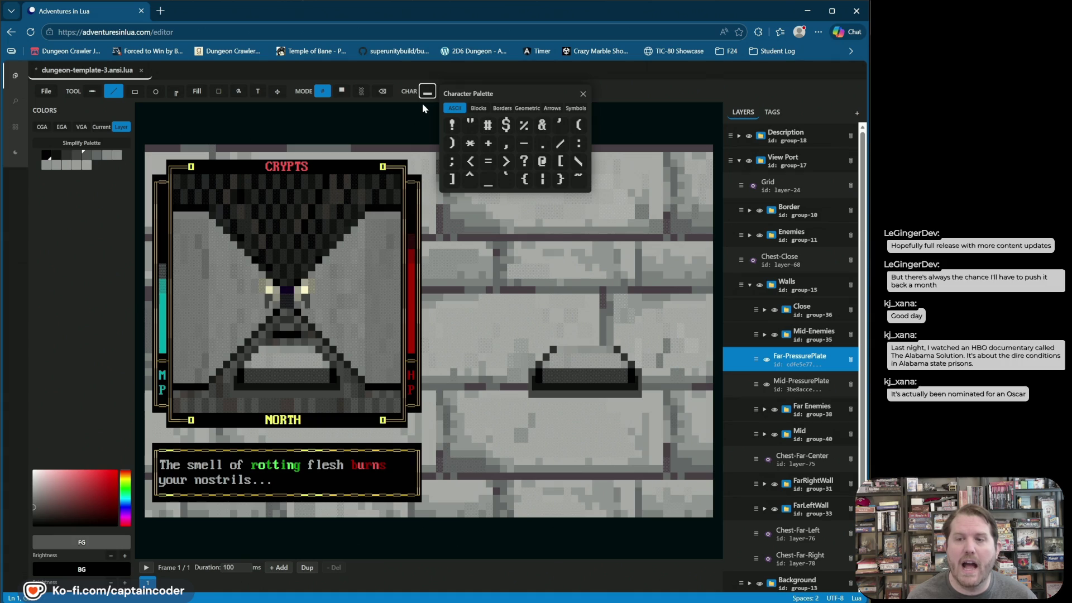
{"action": "left_click", "coordinate": [479, 108]}
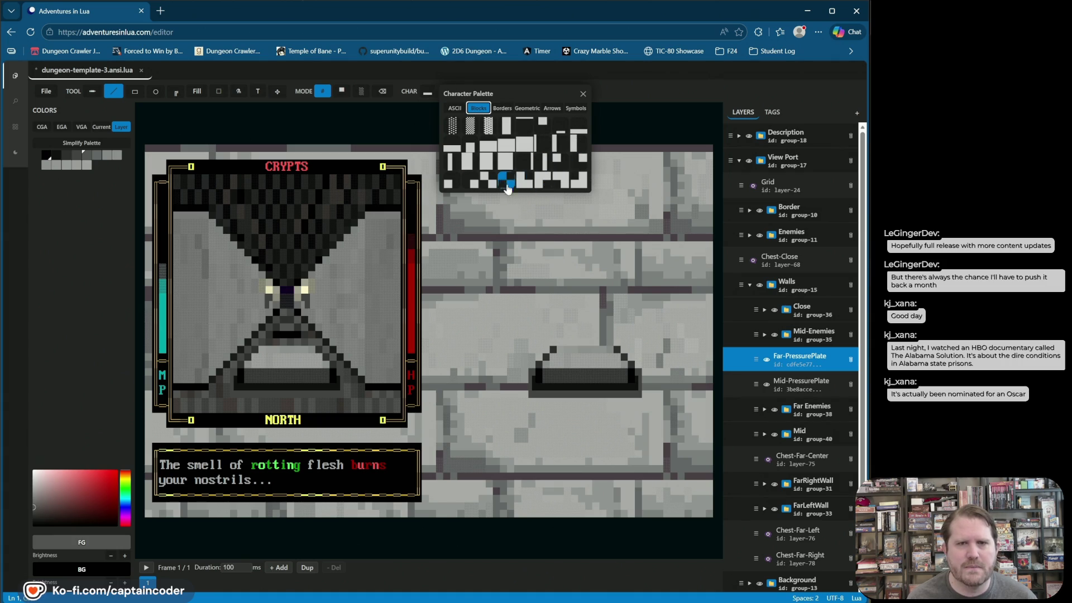
{"action": "left_click", "coordinate": [540, 163]}
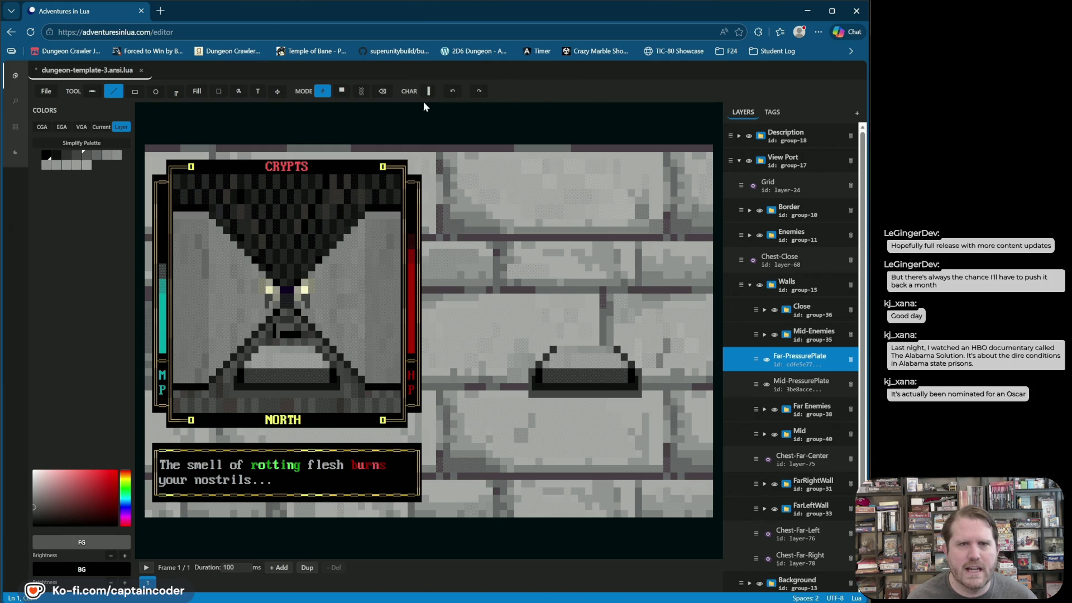
{"action": "left_click", "coordinate": [459, 95]}
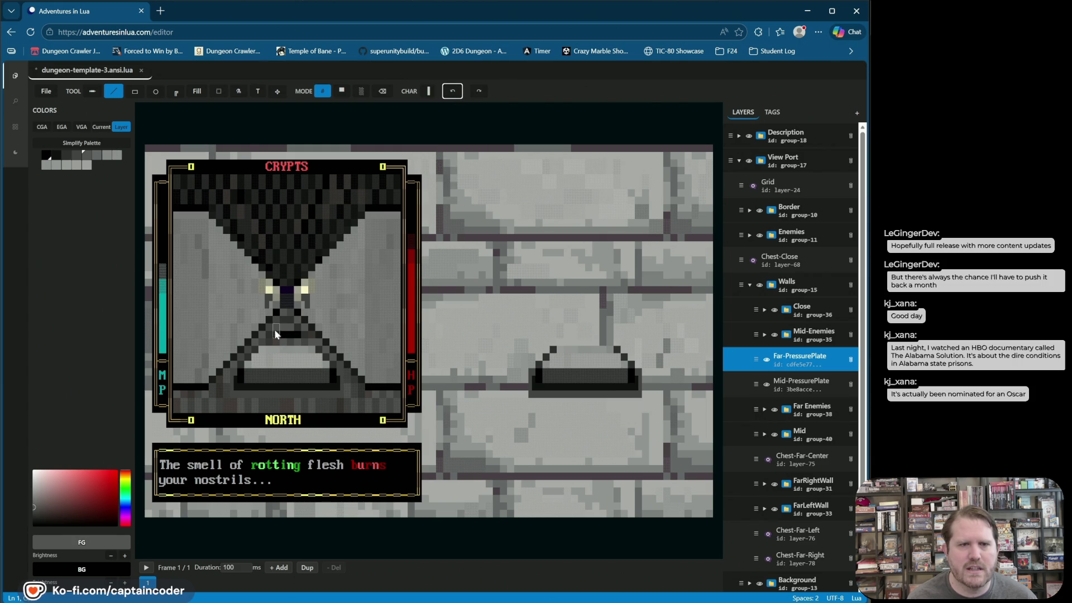
{"action": "left_click_drag", "start_coordinate": [276, 333], "coordinate": [289, 324]}
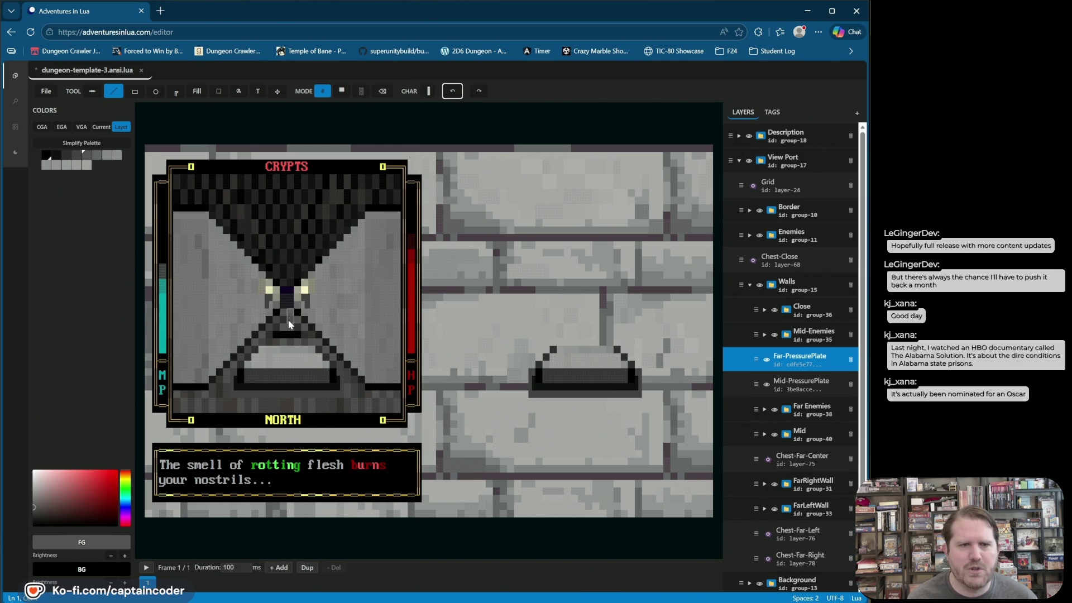
{"action": "left_click", "coordinate": [274, 331]}
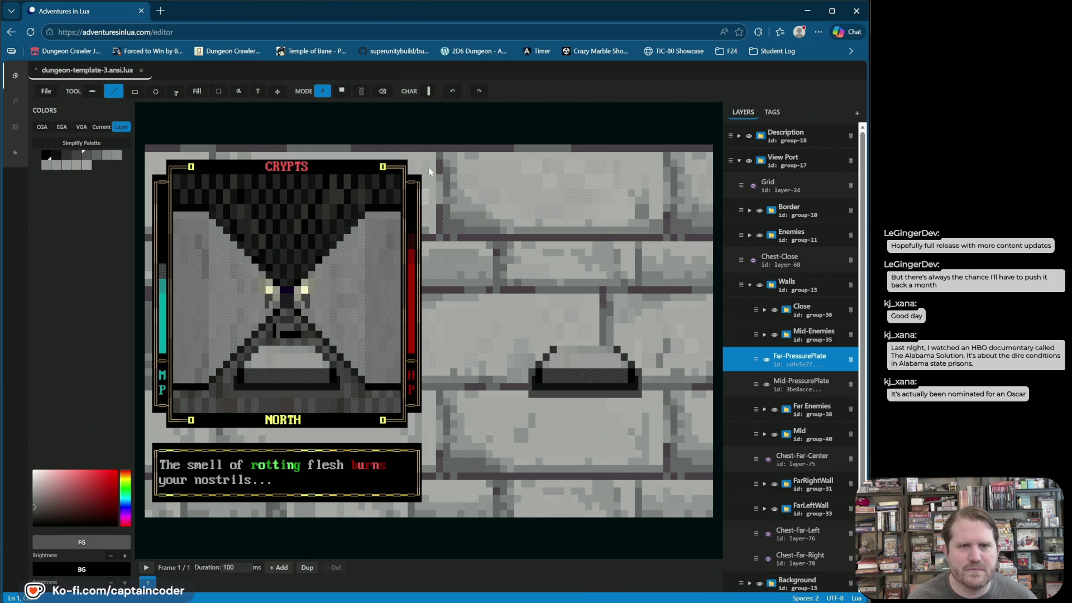
- Try a shaded block glyph, undo it, and set black foreground on a grey background
{"action": "left_click", "coordinate": [428, 92]}
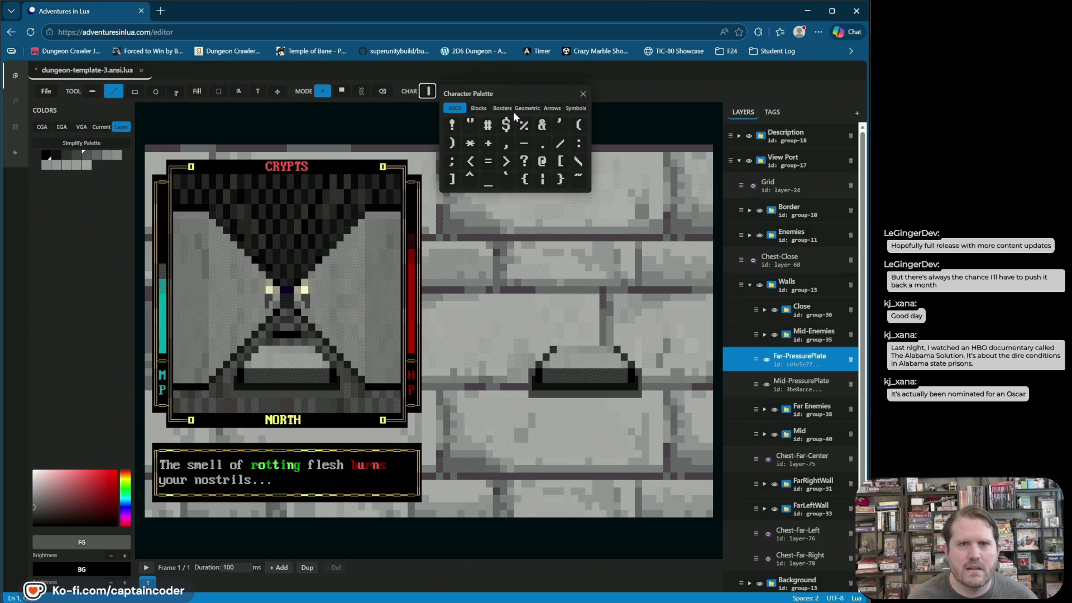
{"action": "left_click", "coordinate": [478, 108]}
{"action": "left_click", "coordinate": [578, 182]}
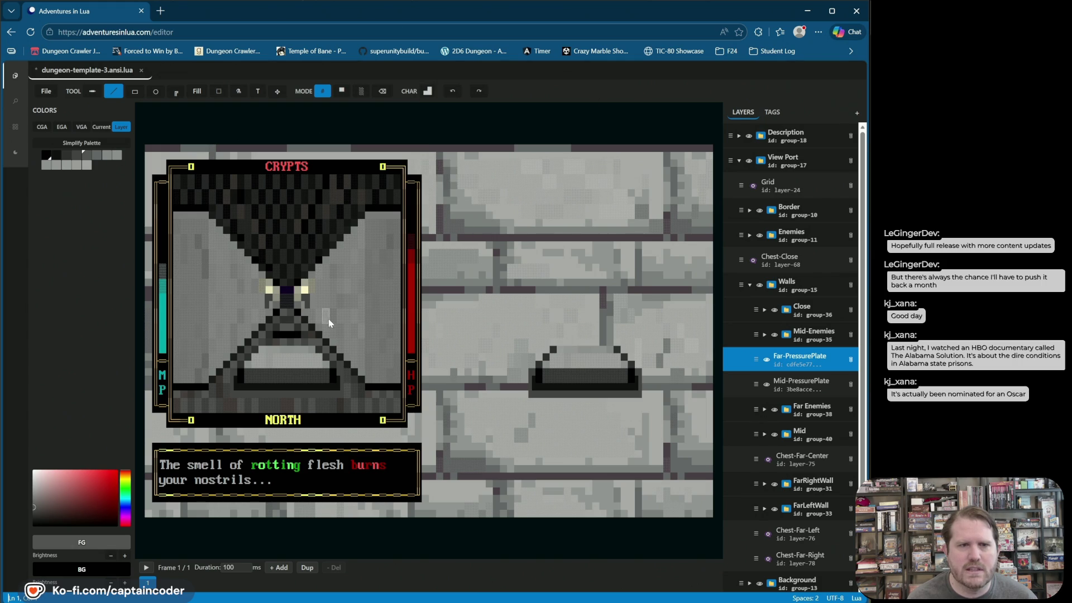
{"action": "left_click", "coordinate": [453, 92]}
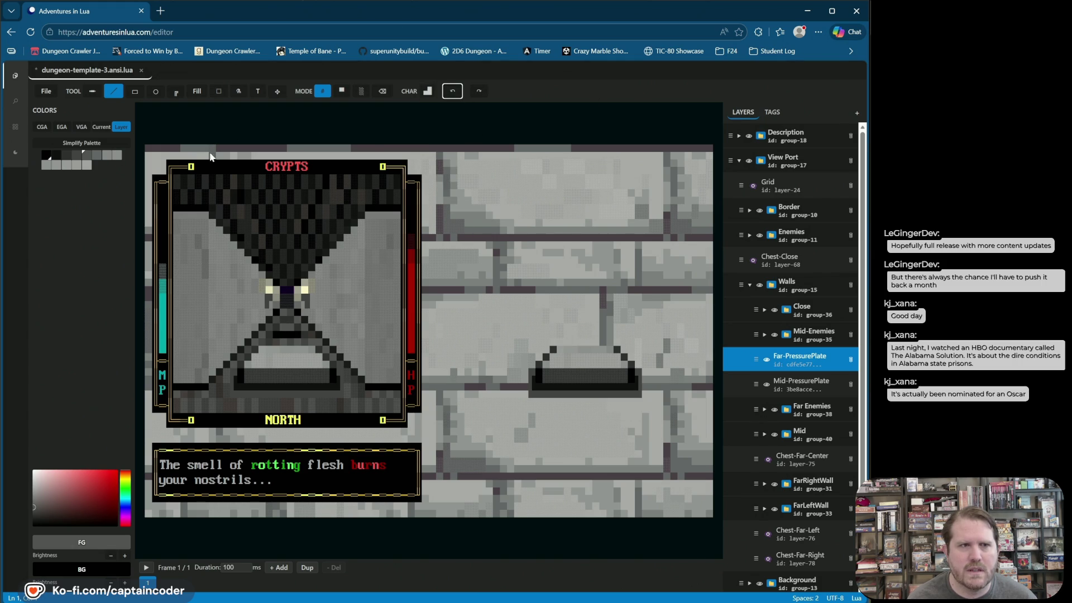
{"action": "left_click", "coordinate": [56, 158]}
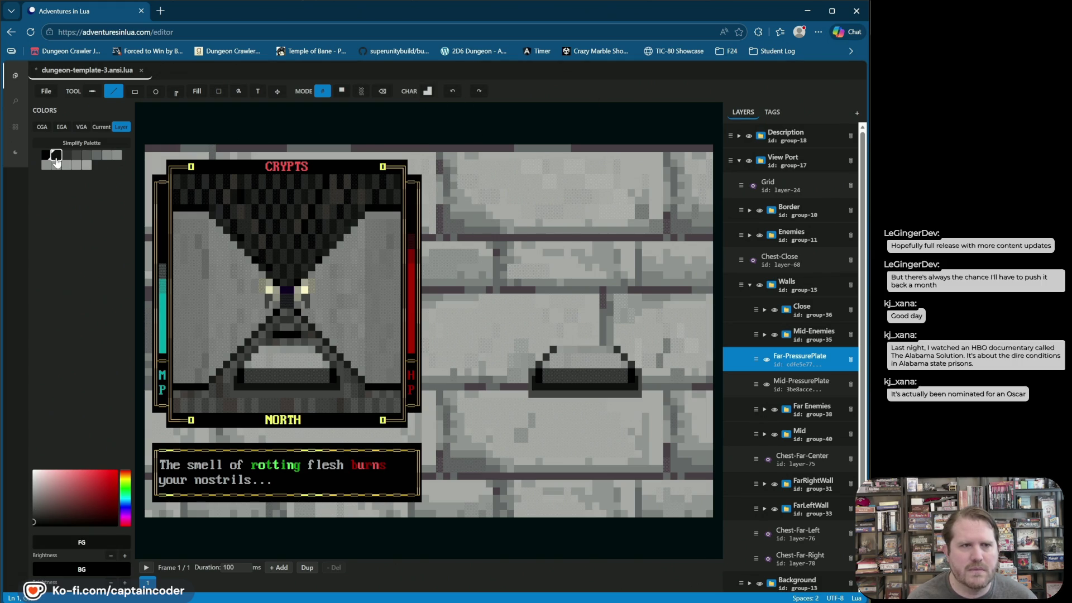
{"action": "right_click", "coordinate": [88, 156]}
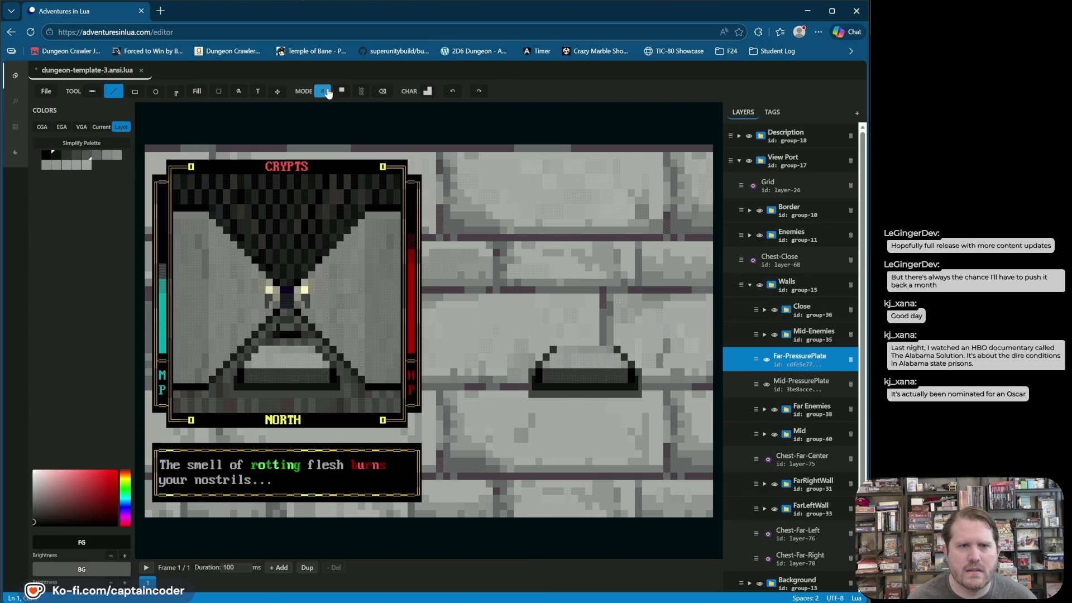
- Pick a different block character from the character palette's Blocks tab
{"action": "left_click", "coordinate": [427, 91]}
{"action": "left_click", "coordinate": [479, 108]}
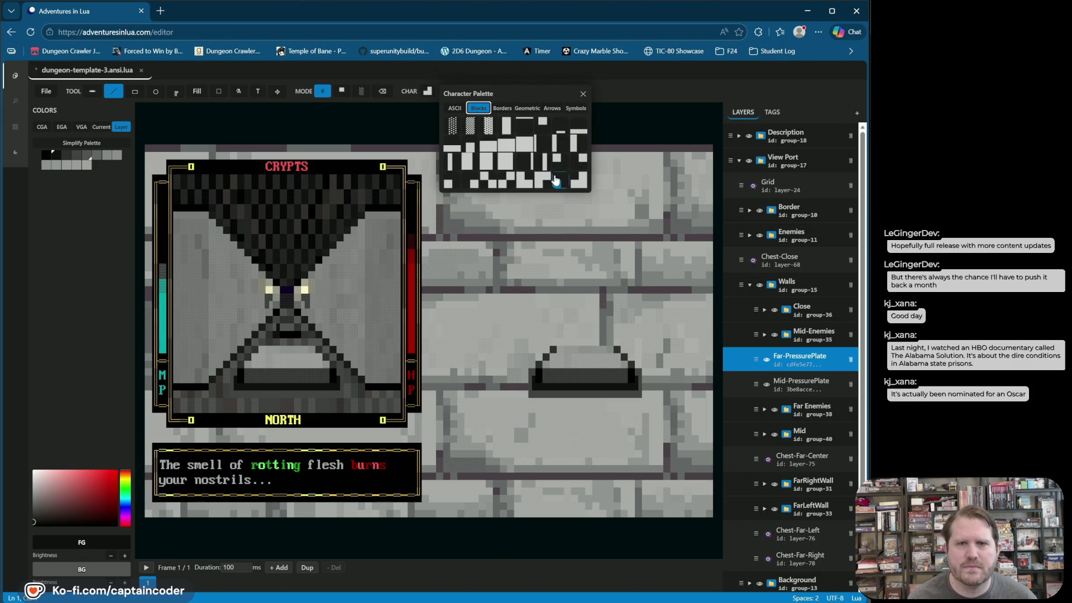
{"action": "left_click", "coordinate": [534, 184]}
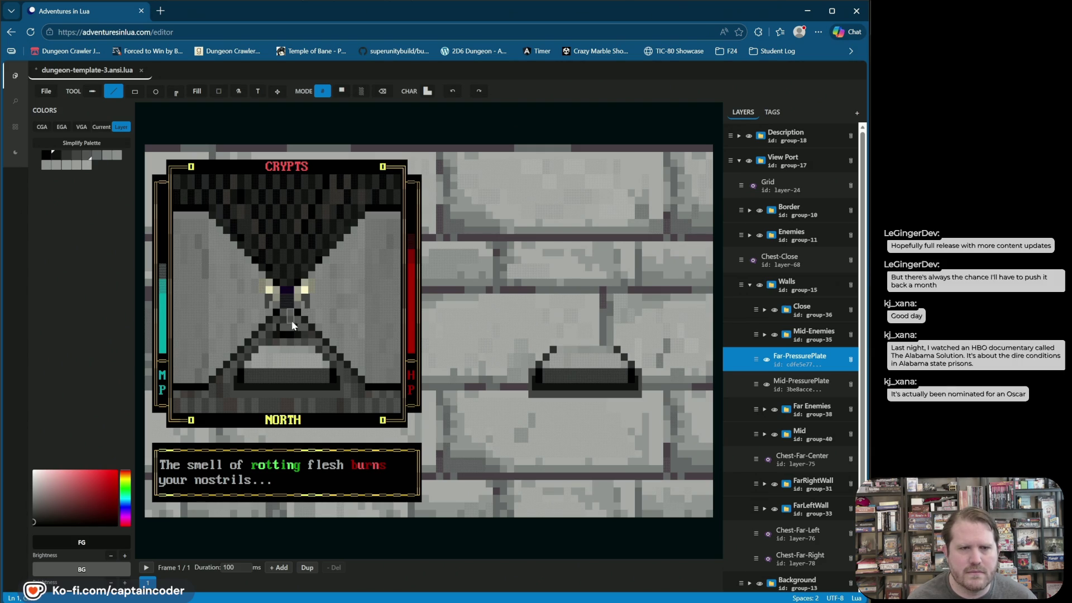
{"action": "left_click", "coordinate": [429, 92]}
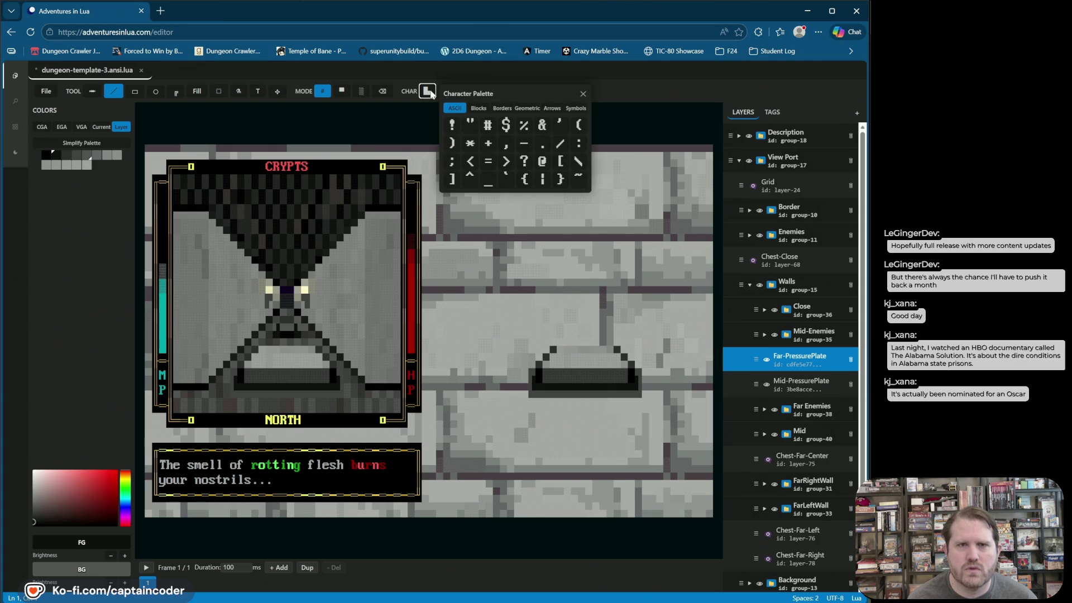
{"action": "left_click", "coordinate": [428, 93]}
{"action": "left_click", "coordinate": [426, 93]}
{"action": "left_click", "coordinate": [423, 97]}
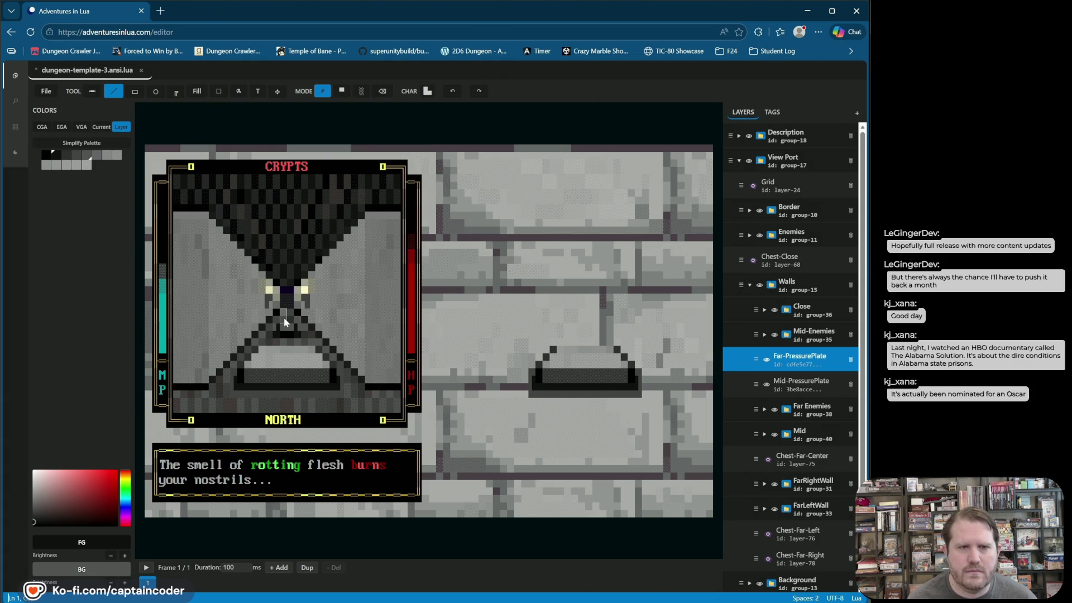
- Pick another block glyph, undo its placement, and switch to solid block painting
{"action": "left_click", "coordinate": [428, 91]}
{"action": "left_click", "coordinate": [479, 109]}
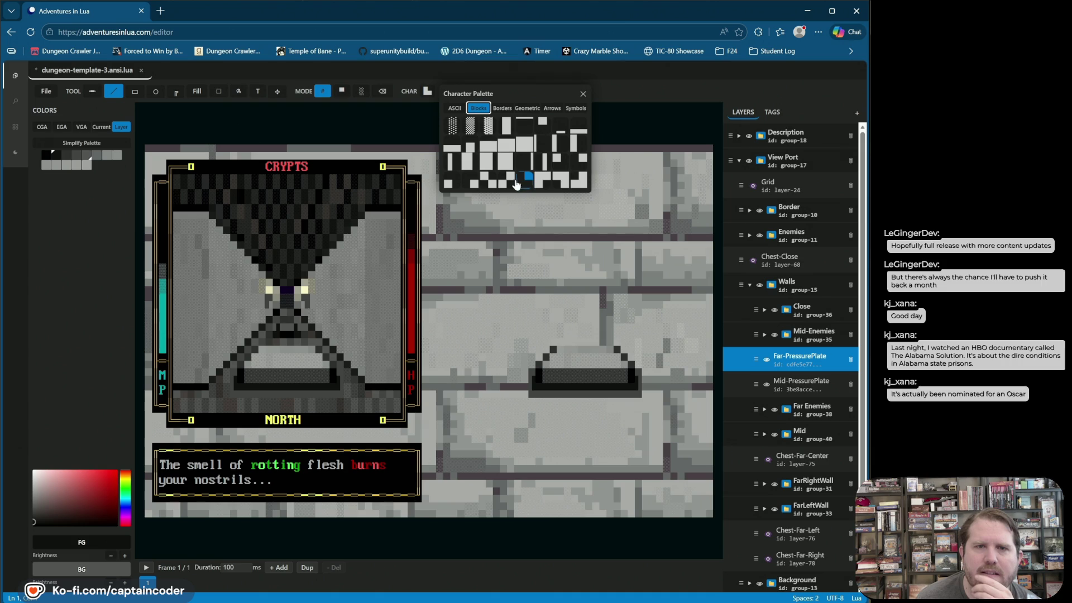
{"action": "left_click", "coordinate": [475, 186]}
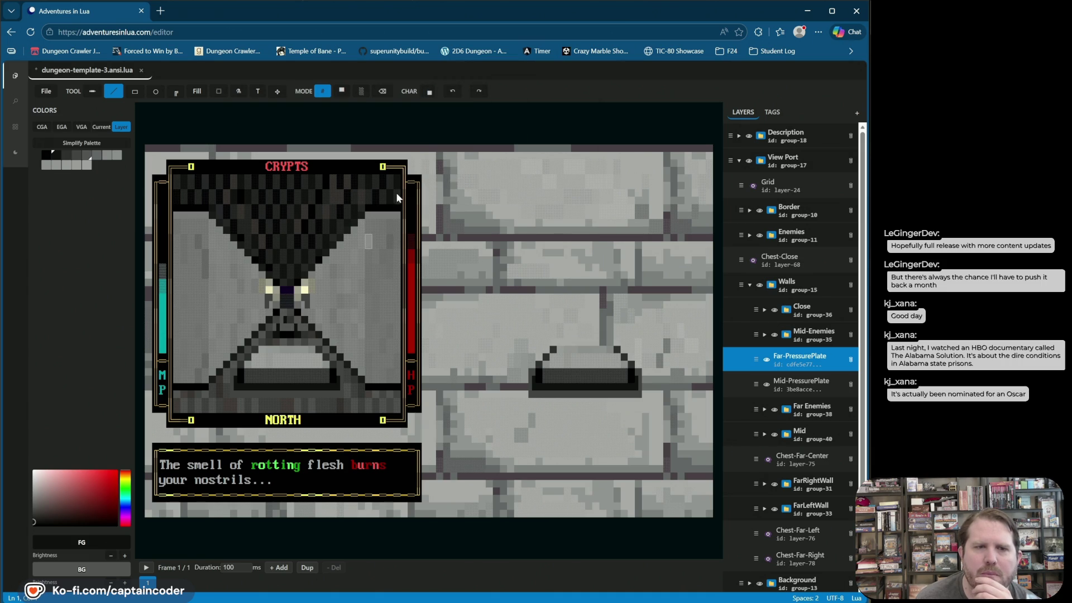
{"action": "left_click", "coordinate": [453, 91]}
{"action": "left_click", "coordinate": [342, 91]}
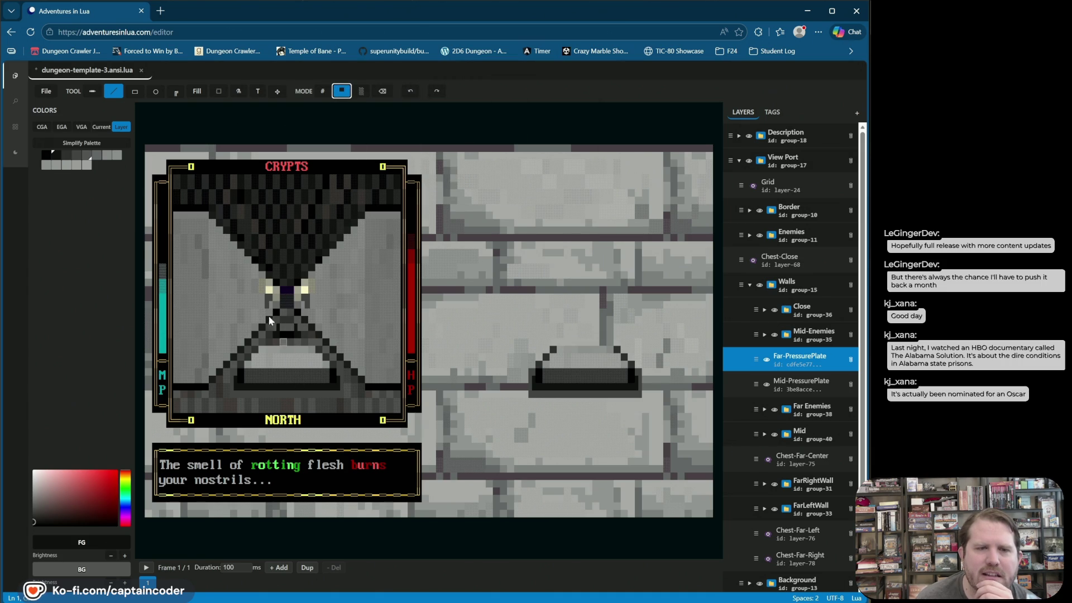
- Paint dark and darker grey cells on the far plate, undo one stroke, and sample a canvas cell's colour
{"action": "left_click", "coordinate": [63, 159]}
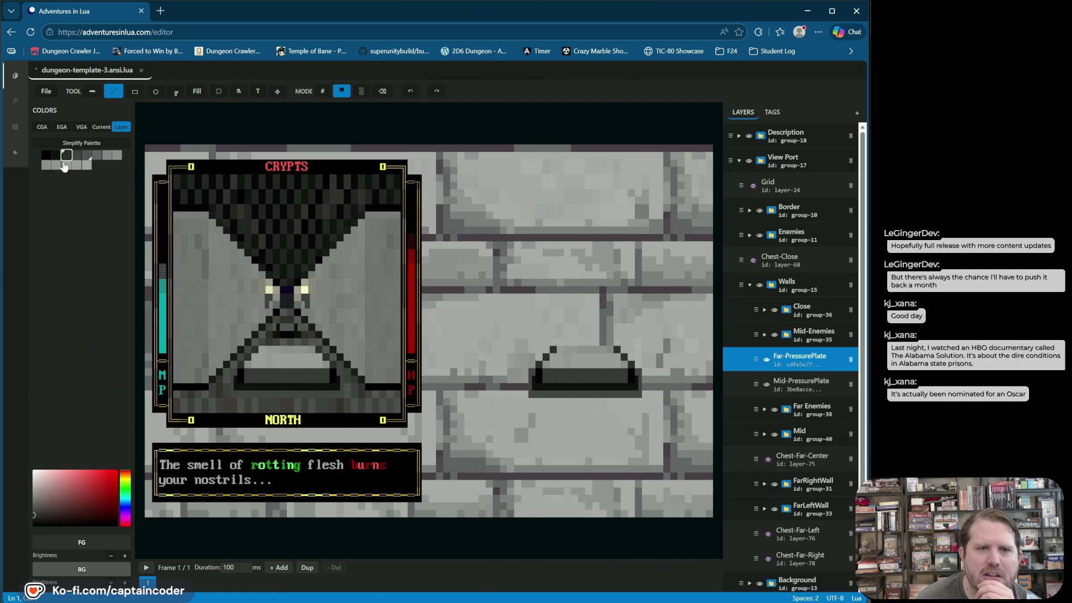
{"action": "left_click", "coordinate": [280, 317]}
{"action": "left_click", "coordinate": [77, 155]}
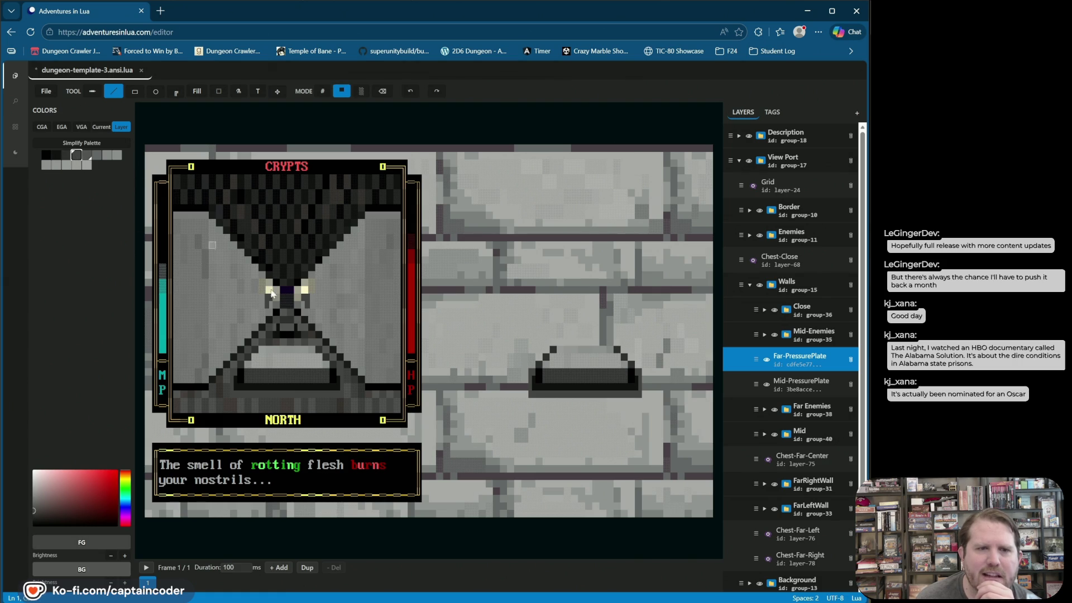
{"action": "left_click", "coordinate": [283, 322]}
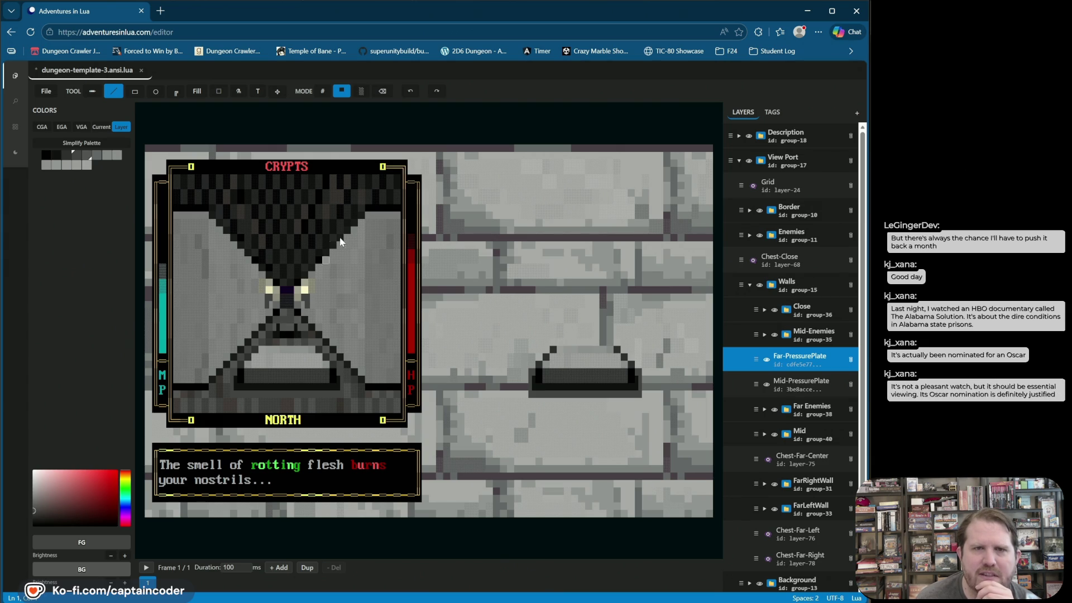
{"action": "left_click", "coordinate": [409, 92]}
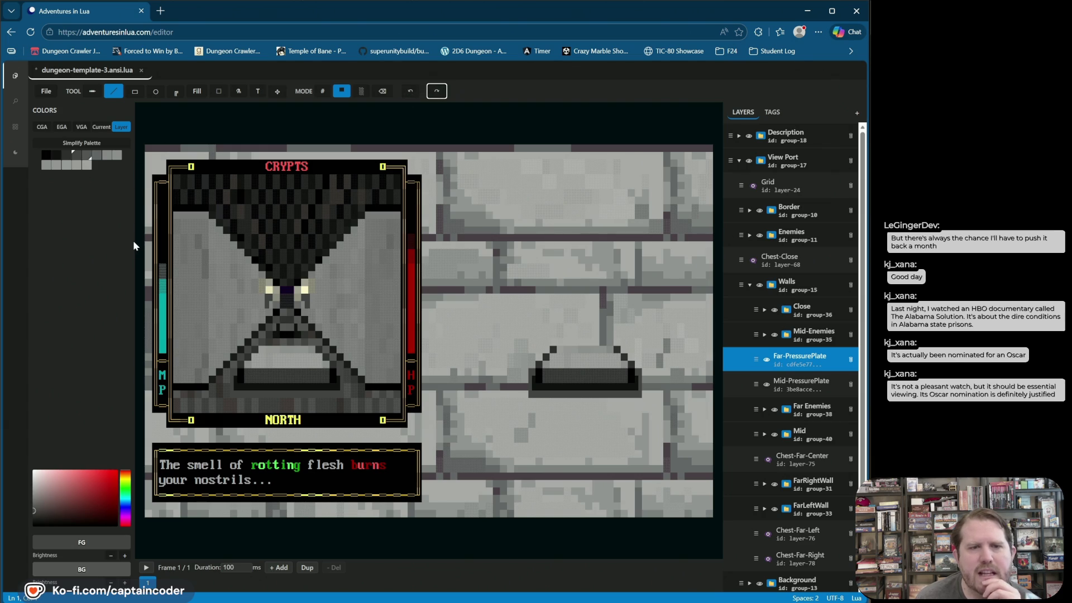
{"action": "left_click", "coordinate": [78, 156]}
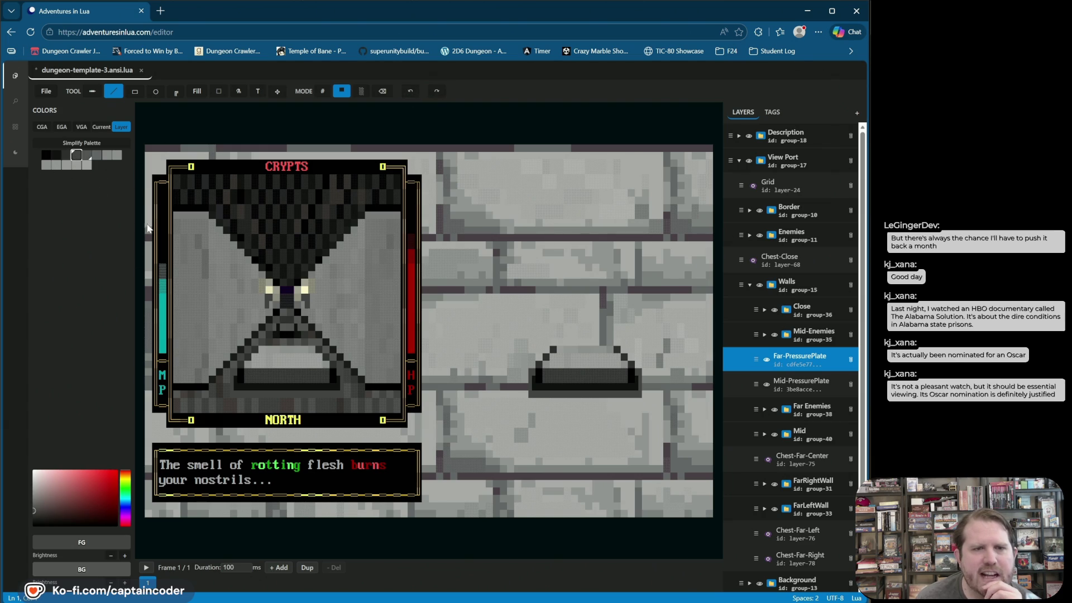
{"action": "left_click", "coordinate": [284, 336], "text": "alt"}
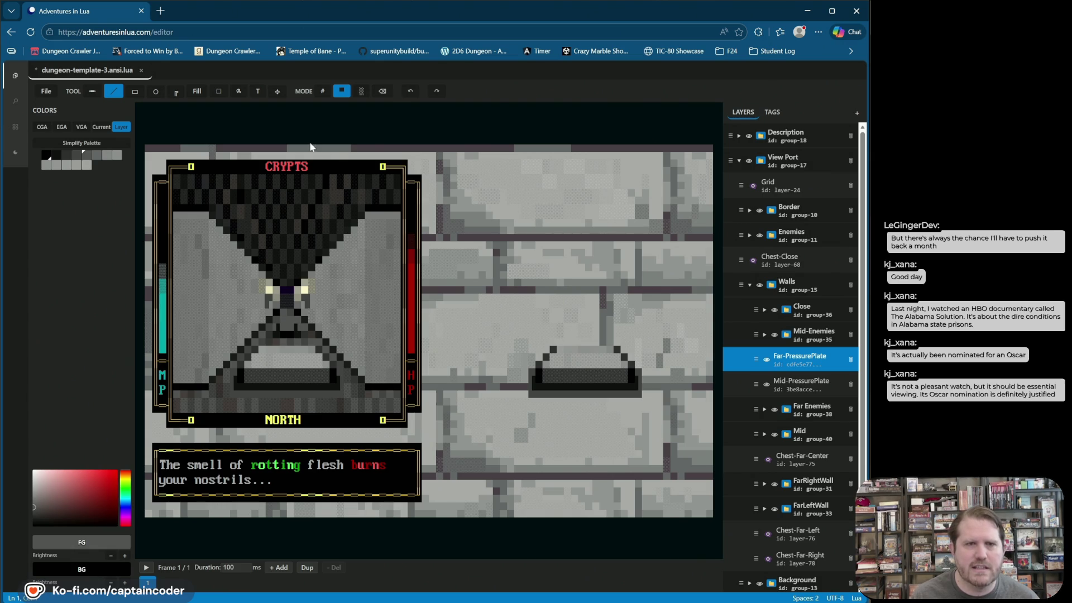
- Switch to character mode and pick the low horizontal-bar glyph from the Blocks palette
{"action": "left_click", "coordinate": [327, 92]}
{"action": "left_click", "coordinate": [427, 91]}
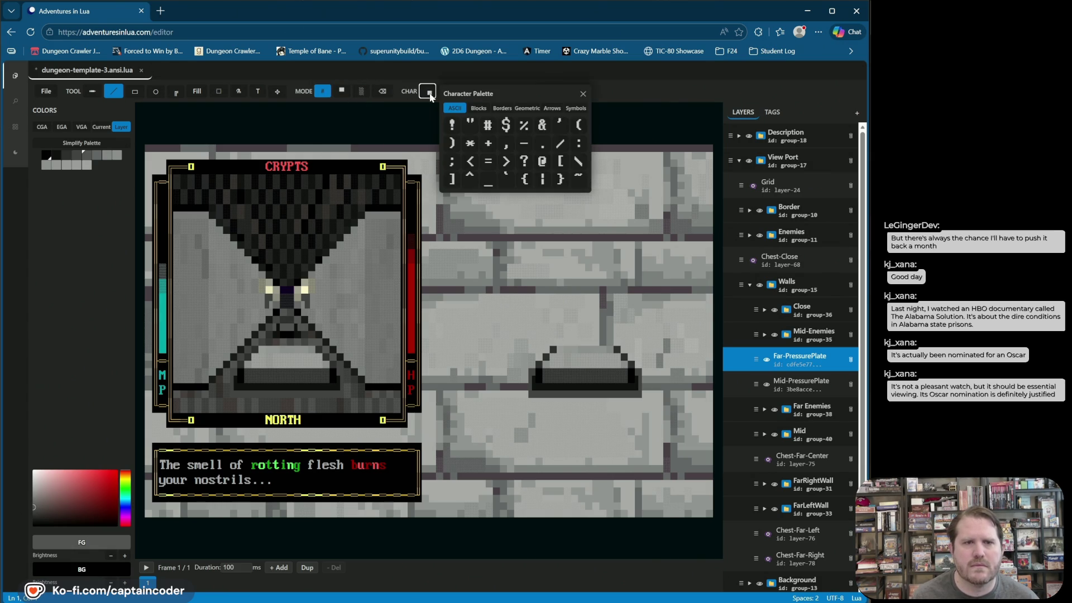
{"action": "left_click", "coordinate": [504, 109]}
{"action": "left_click", "coordinate": [485, 109]}
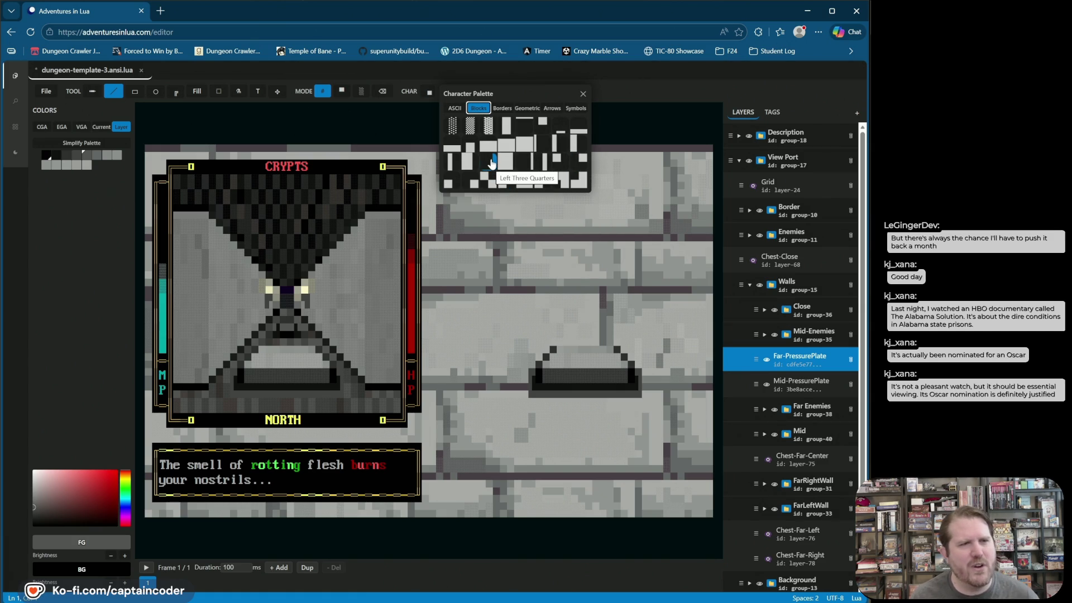
{"action": "left_click", "coordinate": [581, 126]}
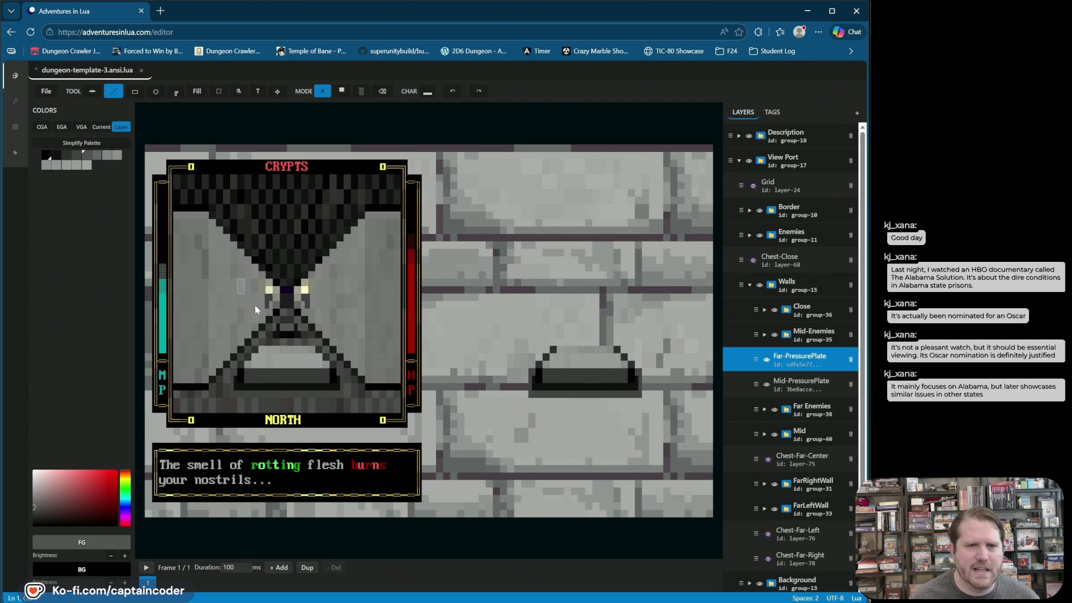
- Return to character mode and pick a block glyph from the Blocks palette
{"action": "left_click", "coordinate": [341, 91]}
{"action": "left_click", "coordinate": [322, 91]}
{"action": "left_click", "coordinate": [428, 92]}
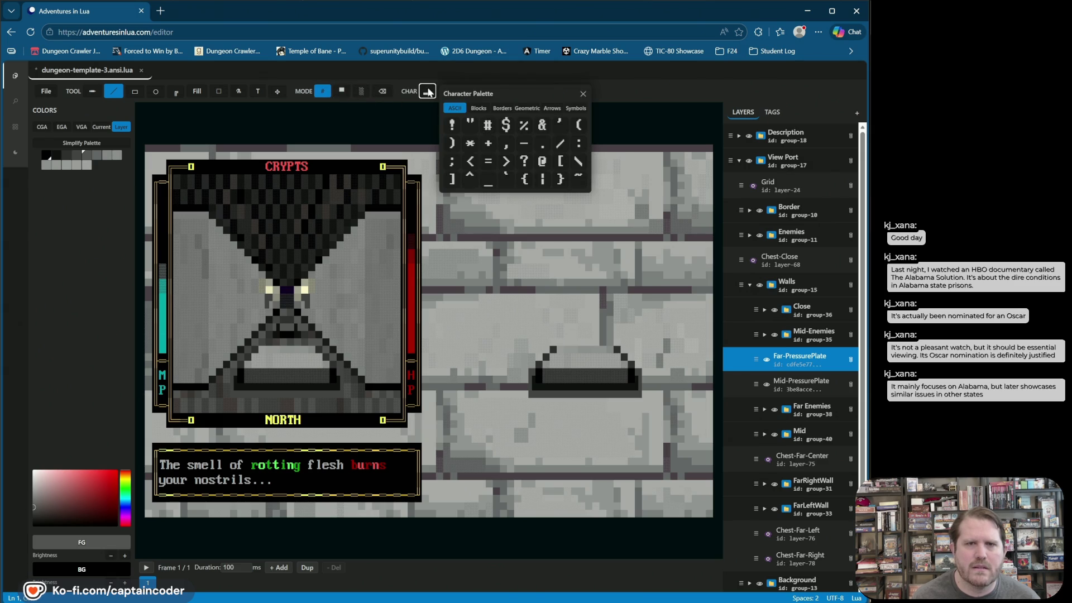
{"action": "left_click", "coordinate": [501, 107]}
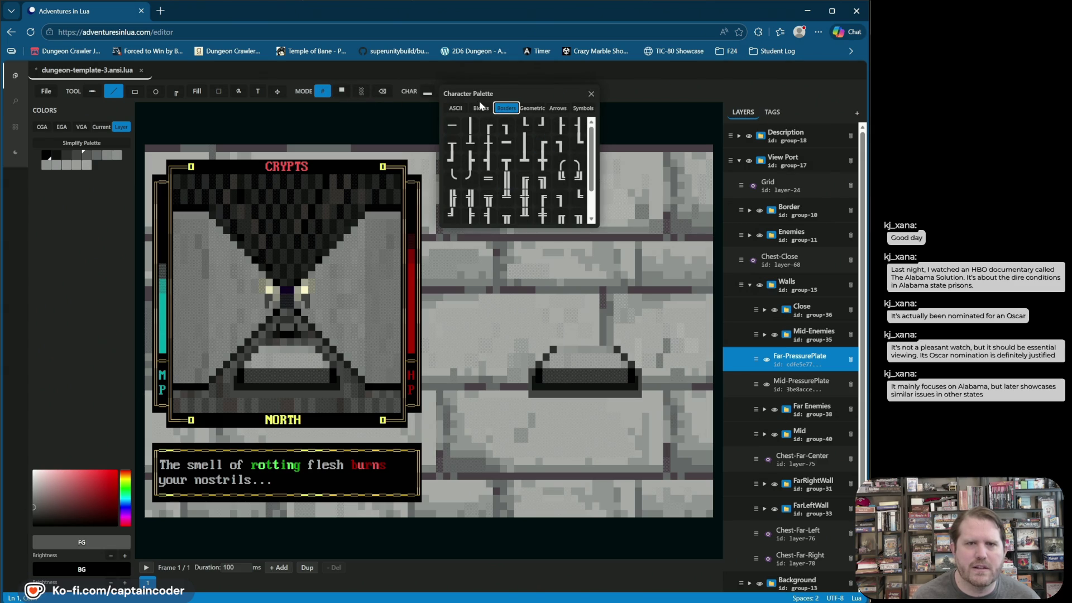
{"action": "left_click", "coordinate": [479, 108]}
{"action": "left_click", "coordinate": [505, 179]}
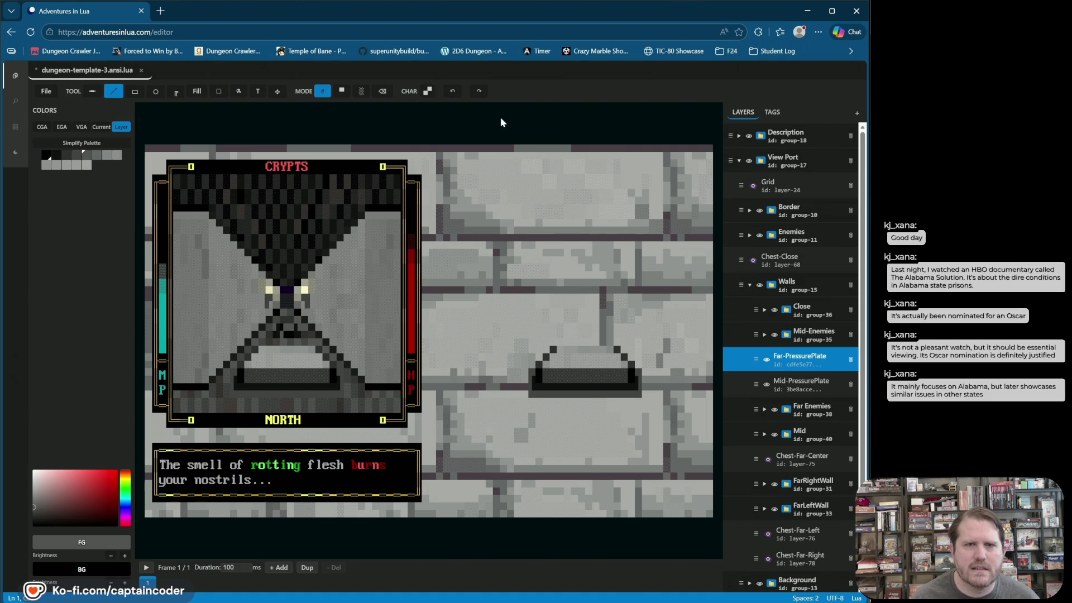
- Undo twice to remove the stray glyph by the hourglass, then set black on grey colours
{"action": "left_click", "coordinate": [452, 91]}
{"action": "left_click", "coordinate": [453, 91]}
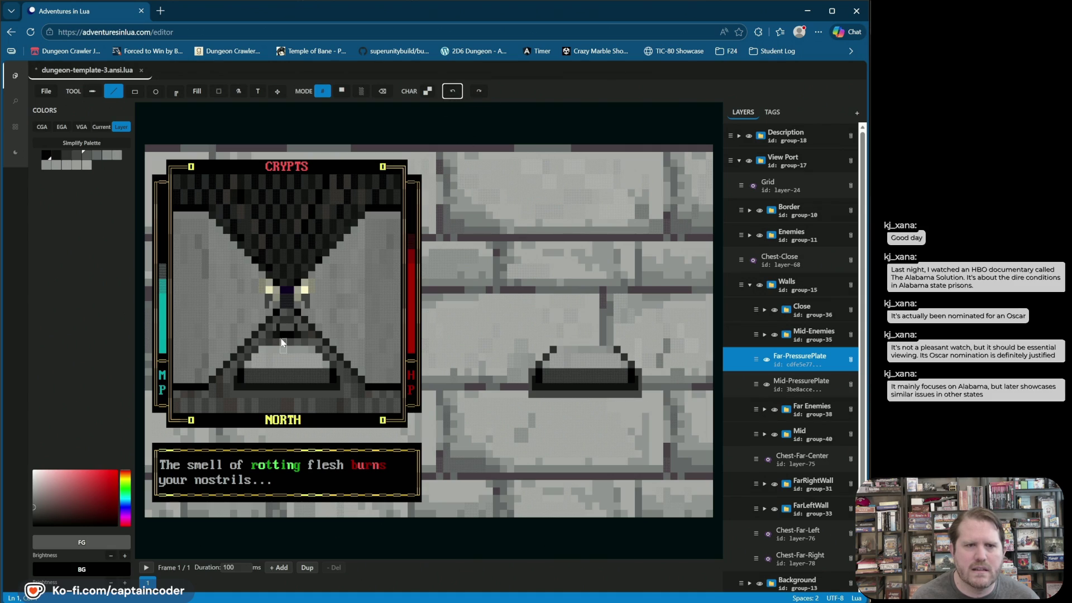
{"action": "left_click", "coordinate": [47, 156]}
{"action": "left_click", "coordinate": [87, 157]}
{"action": "left_click", "coordinate": [46, 162]}
{"action": "right_click", "coordinate": [87, 159]}
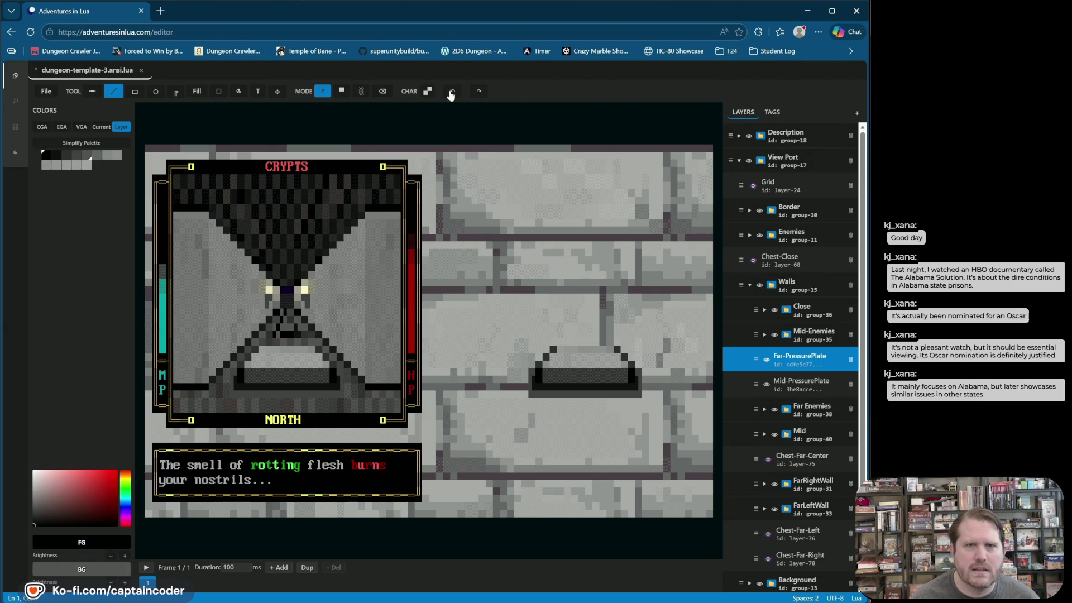
- Choose the lower-block glyph as the drawing character
{"action": "left_click", "coordinate": [428, 91]}
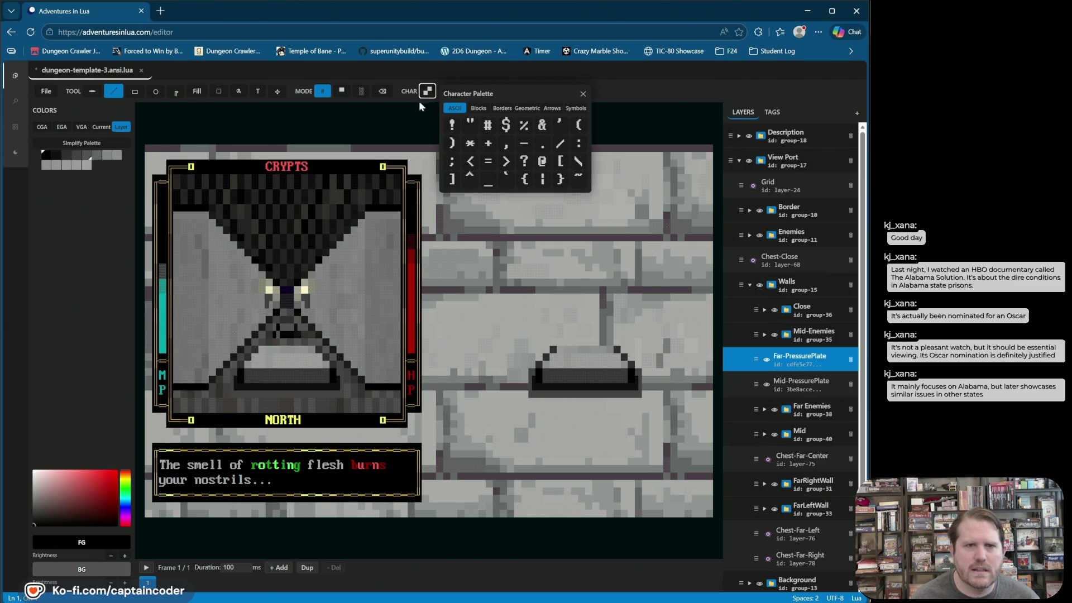
{"action": "left_click", "coordinate": [502, 111]}
{"action": "left_click", "coordinate": [479, 107]}
{"action": "left_click", "coordinate": [567, 128]}
{"action": "left_click", "coordinate": [567, 128]}
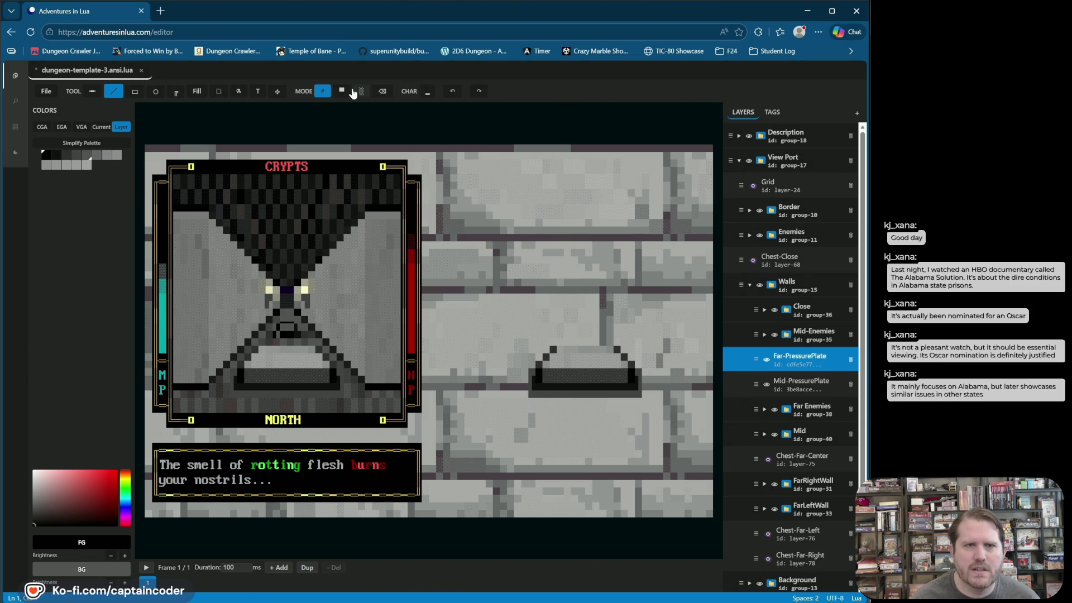
- Stay in character mode and try the dash and then a diagonal block glyph
{"action": "left_click", "coordinate": [323, 91]}
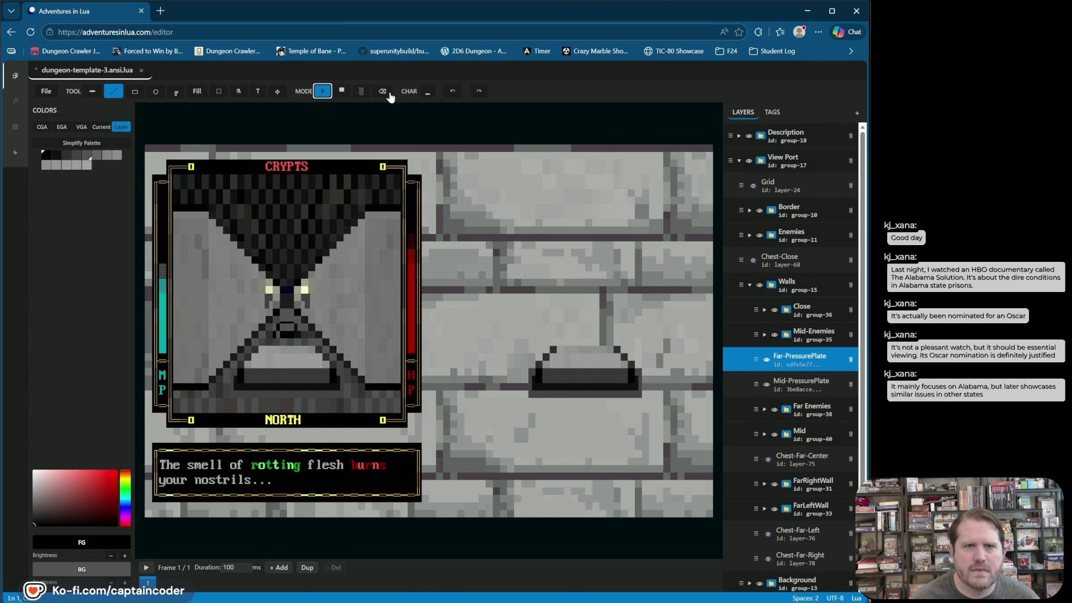
{"action": "left_click", "coordinate": [427, 92]}
{"action": "left_click", "coordinate": [527, 144]}
{"action": "left_click", "coordinate": [486, 108]}
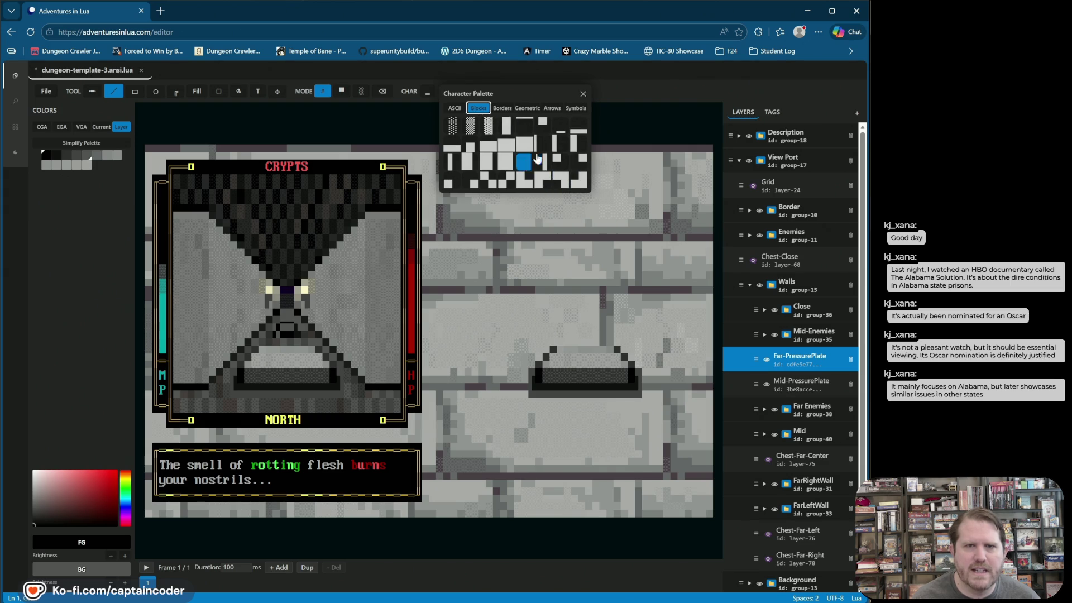
{"action": "left_click", "coordinate": [505, 180]}
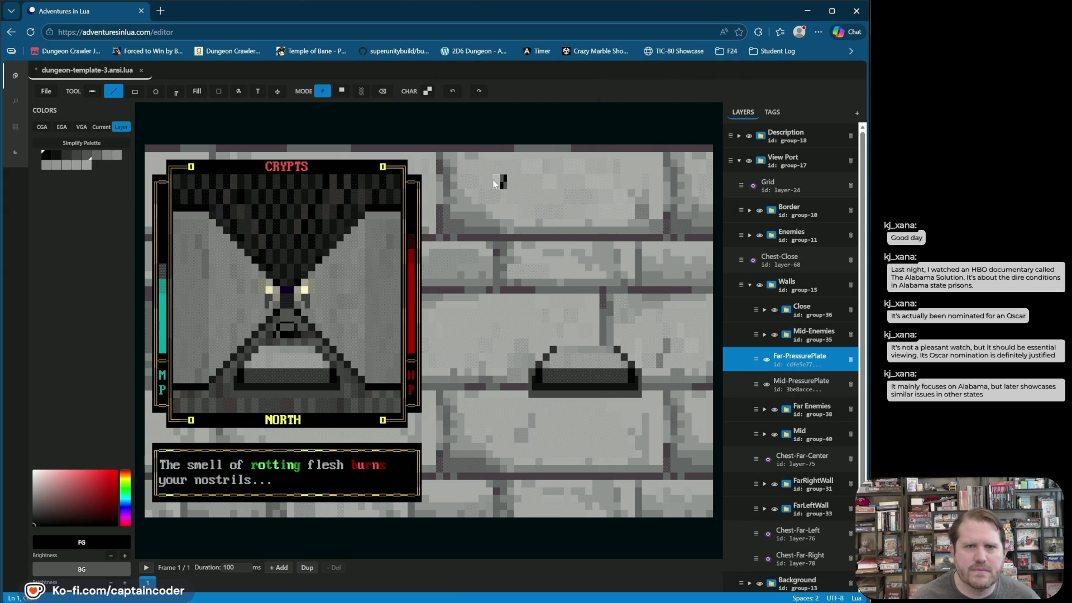
- Change the drawing glyph via another block to the thin low-bar block glyph
{"action": "left_click", "coordinate": [427, 91]}
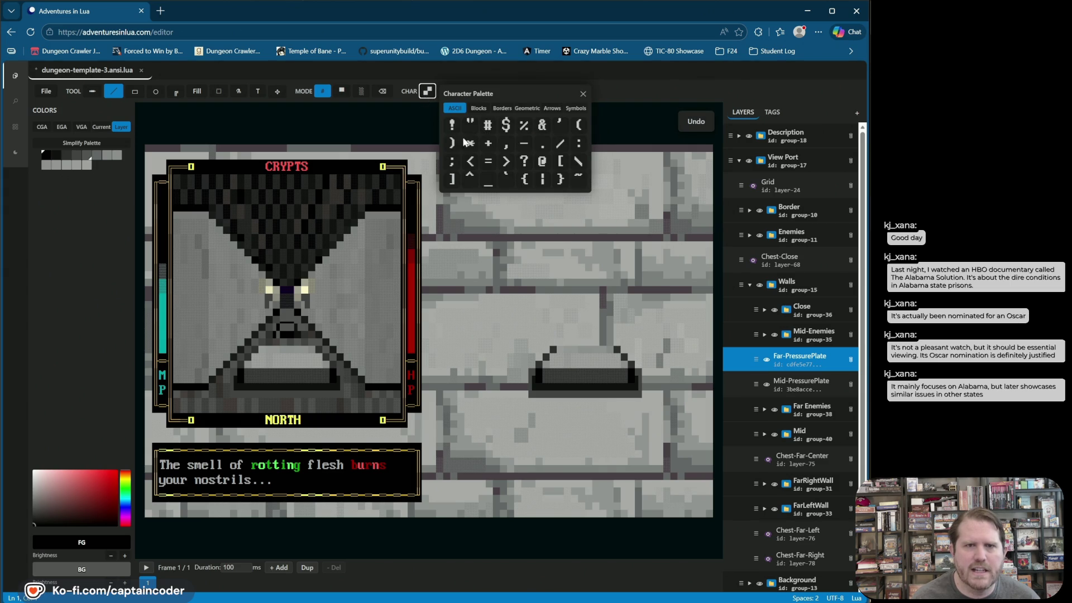
{"action": "left_click", "coordinate": [479, 108]}
{"action": "left_click", "coordinate": [487, 180]}
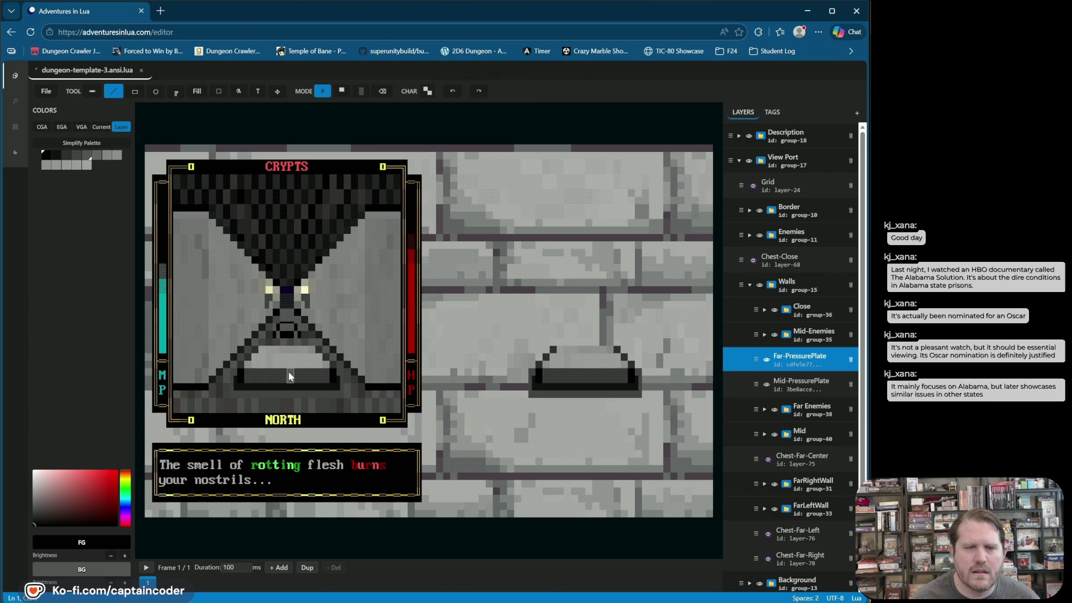
{"action": "left_click", "coordinate": [428, 91]}
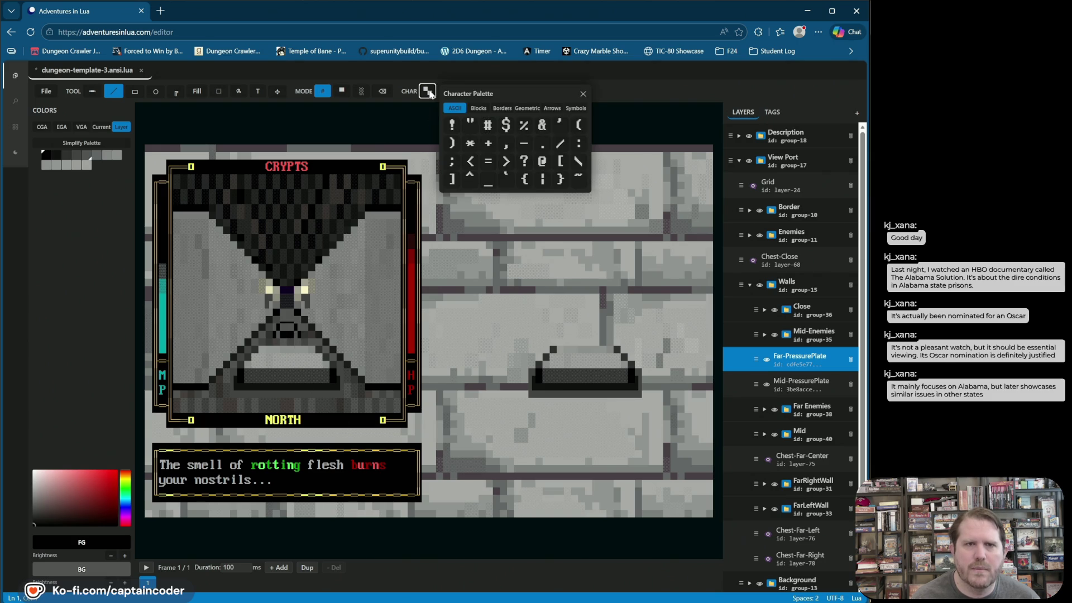
{"action": "left_click", "coordinate": [479, 108]}
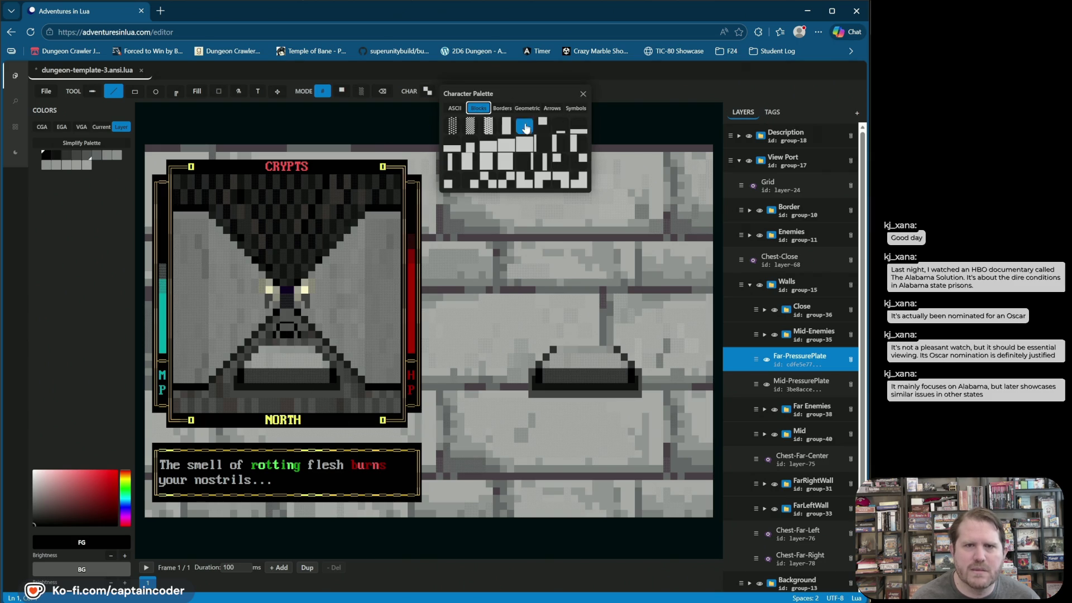
{"action": "left_click", "coordinate": [560, 132]}
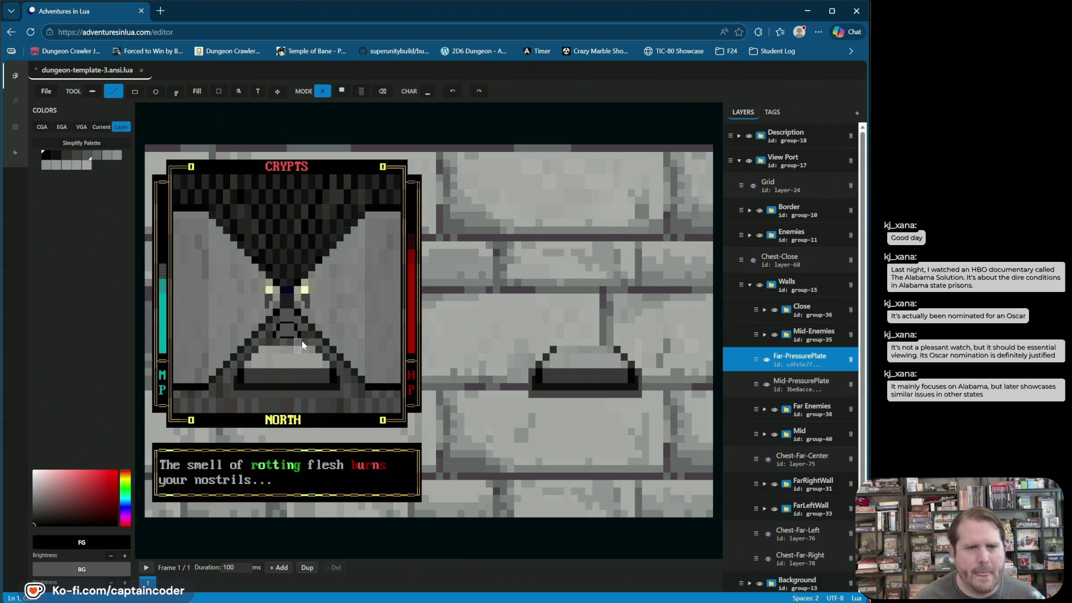
- Pick a block character and darker grey, then drag dark shading across the far floor
{"action": "left_click", "coordinate": [427, 92]}
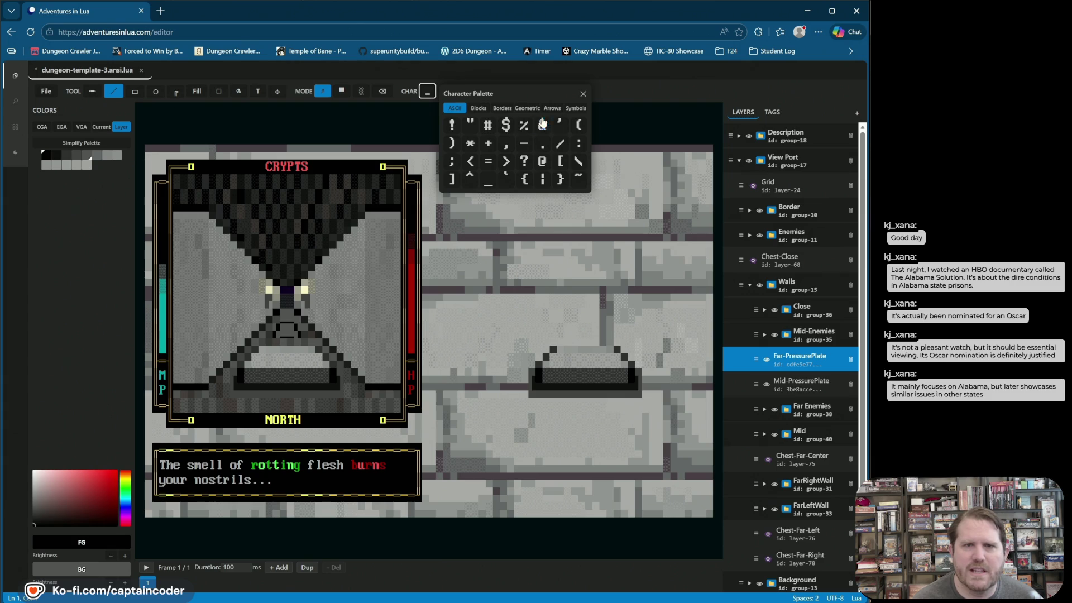
{"action": "left_click", "coordinate": [489, 108]}
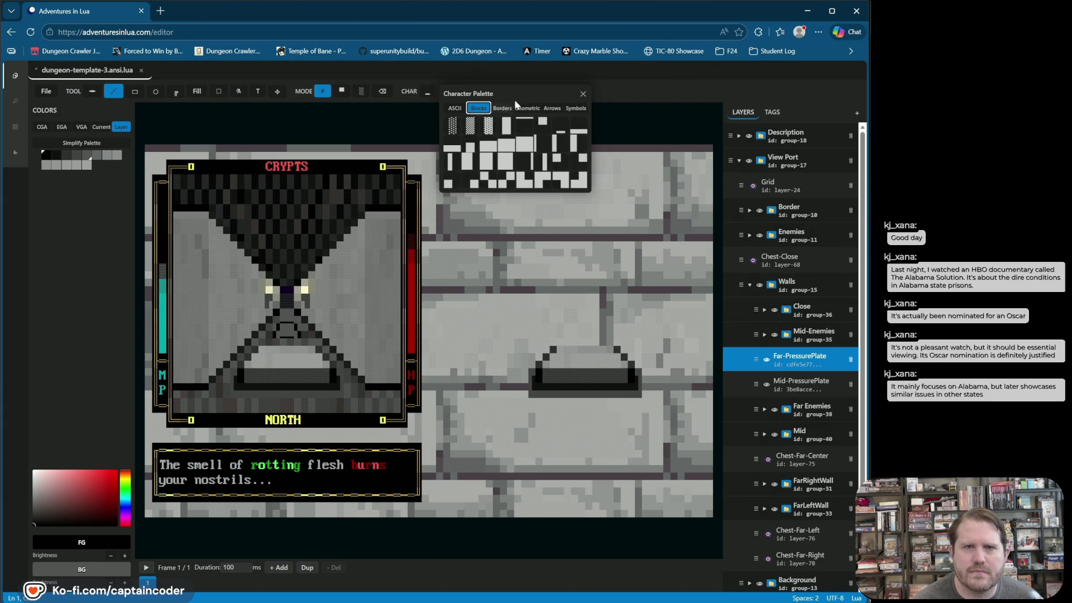
{"action": "left_click", "coordinate": [470, 146]}
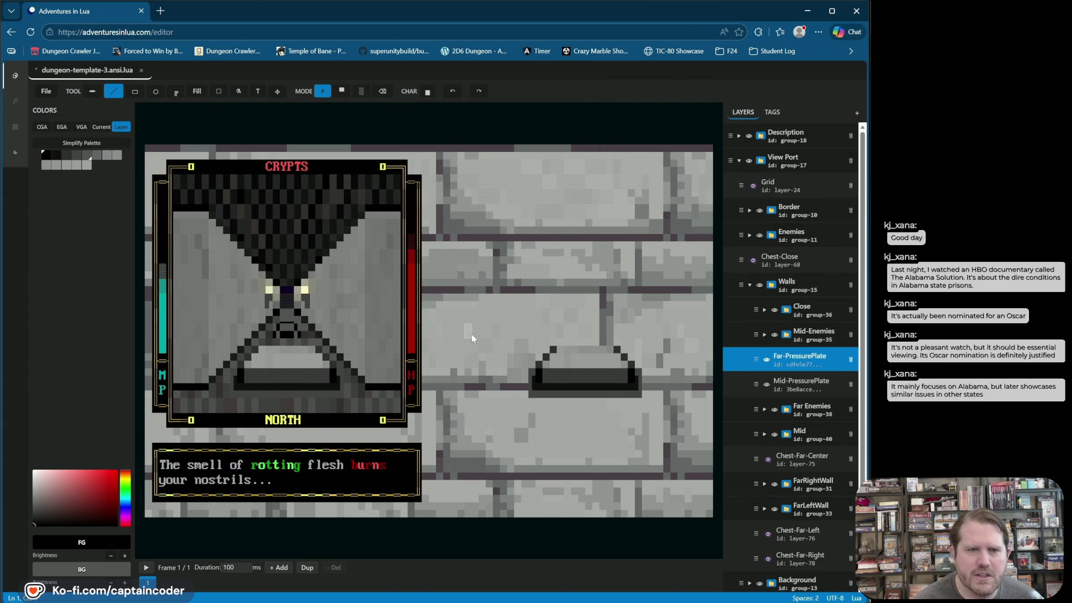
{"action": "left_click", "coordinate": [76, 155]}
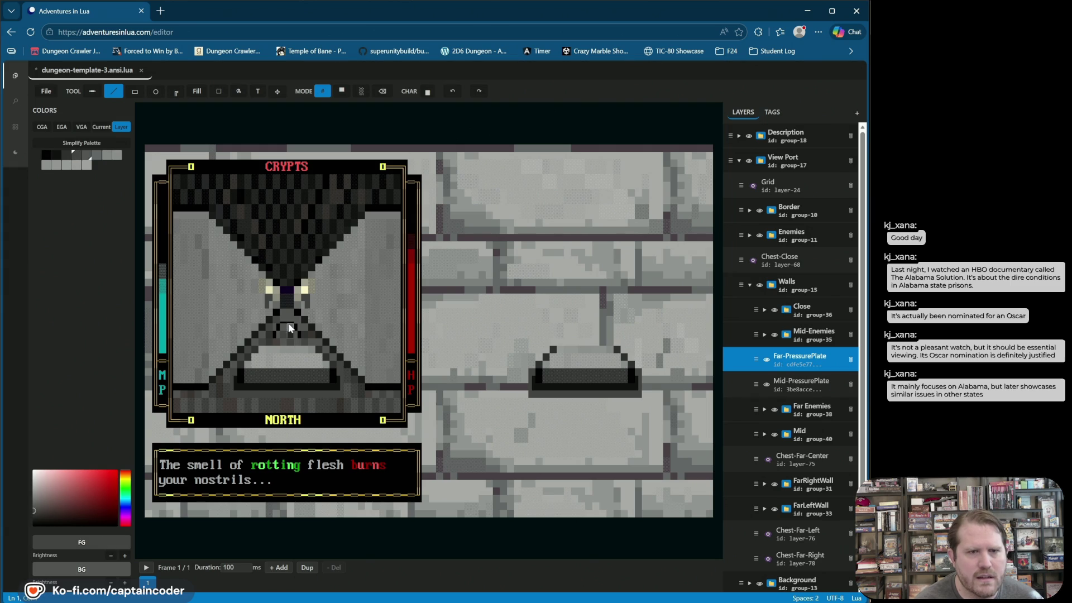
{"action": "left_click", "coordinate": [66, 155]}
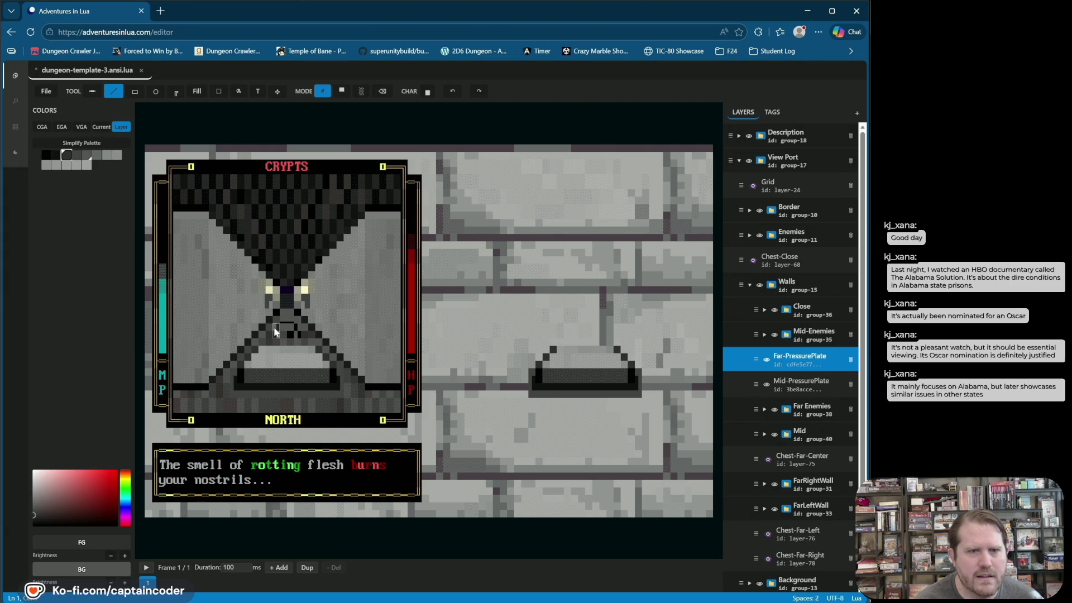
{"action": "left_click_drag", "start_coordinate": [278, 326], "coordinate": [294, 334]}
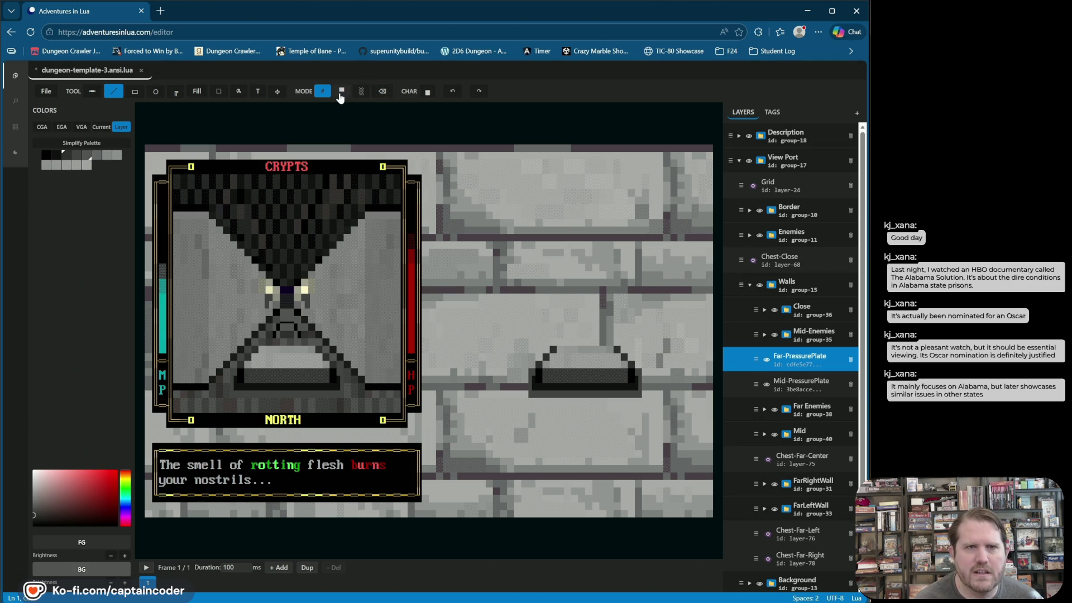
- Pick a quarter-block glyph and set the drawing colour to black
{"action": "left_click", "coordinate": [427, 92]}
{"action": "left_click", "coordinate": [478, 108]}
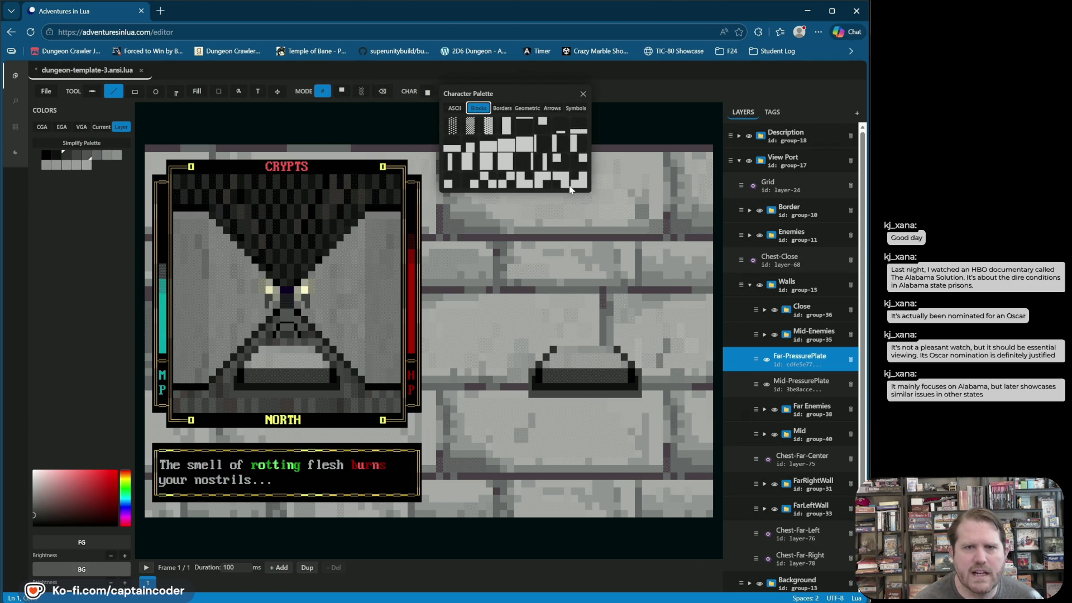
{"action": "left_click", "coordinate": [578, 178]}
{"action": "right_click", "coordinate": [277, 328]}
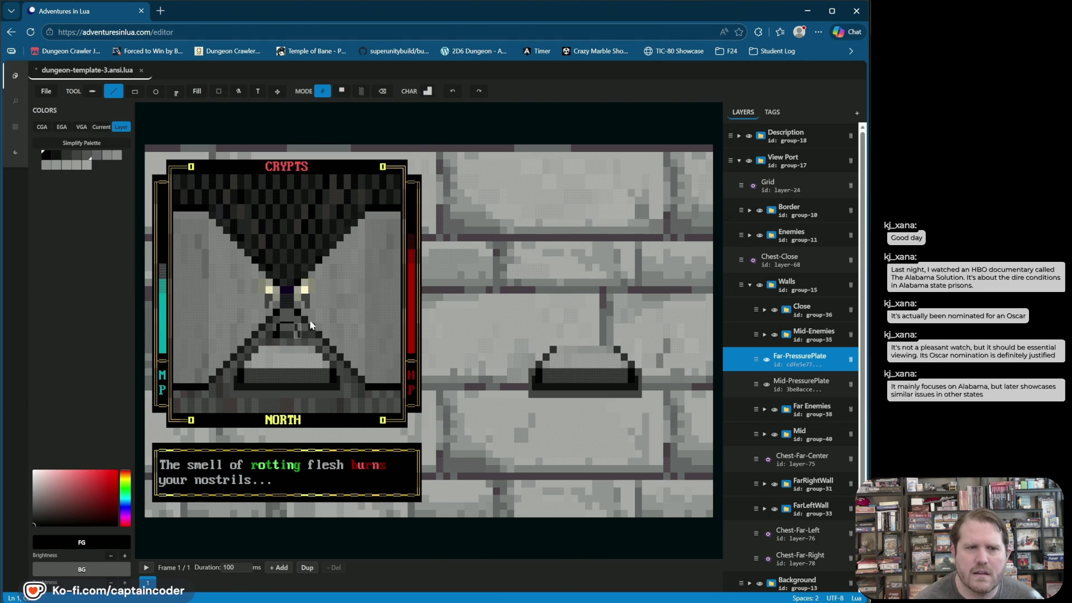
- Choose another block character, then hide and reshow the Far-PressurePlate layer
{"action": "left_click", "coordinate": [427, 91]}
{"action": "left_click", "coordinate": [478, 108]}
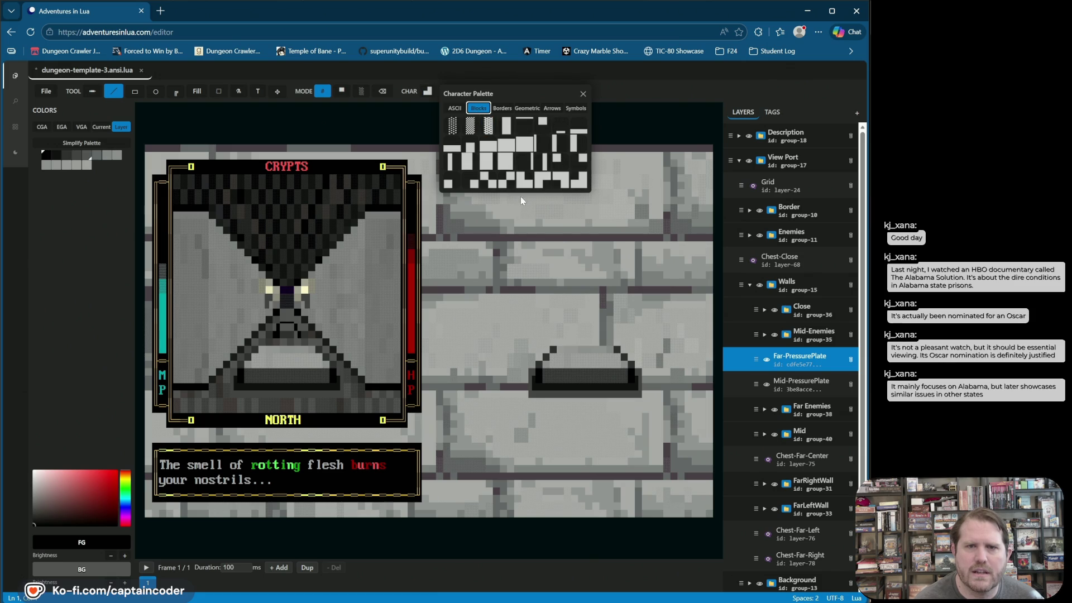
{"action": "left_click", "coordinate": [525, 180]}
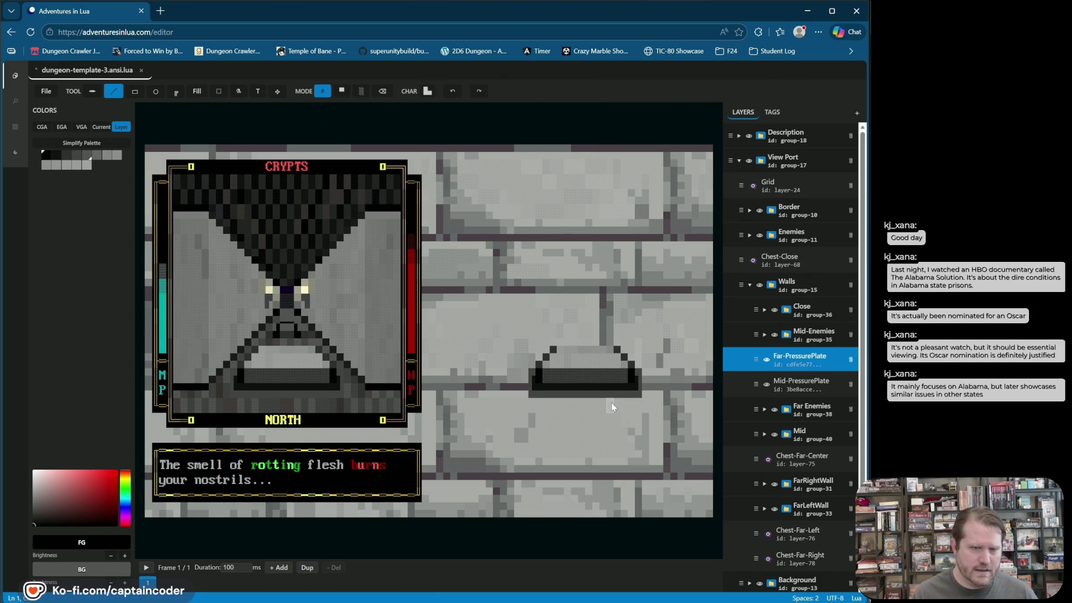
{"action": "left_click", "coordinate": [766, 359]}
{"action": "left_click", "coordinate": [766, 359]}
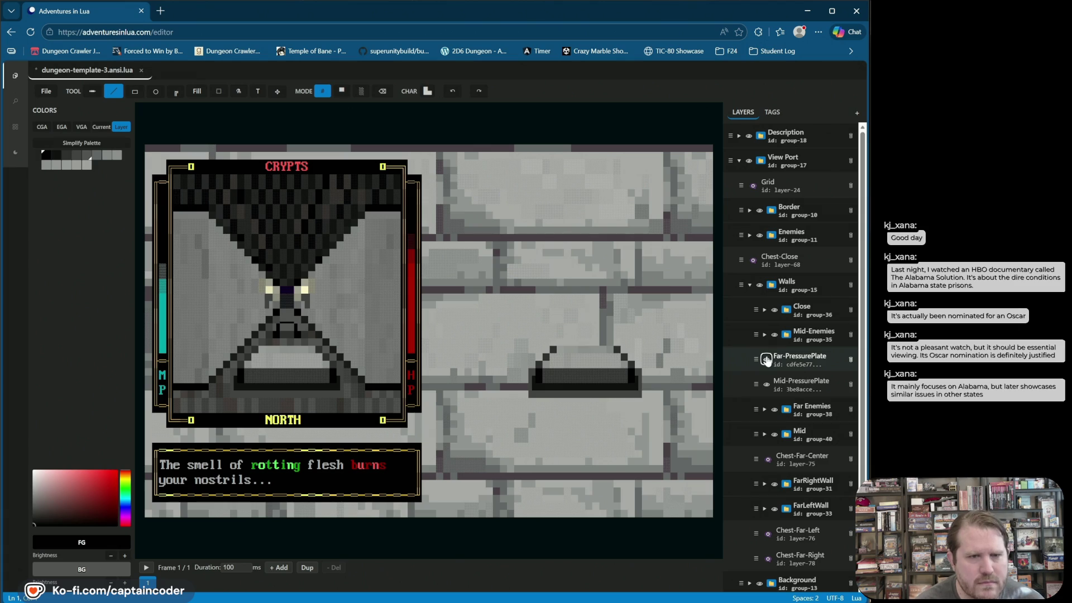
{"action": "left_click", "coordinate": [378, 93]}
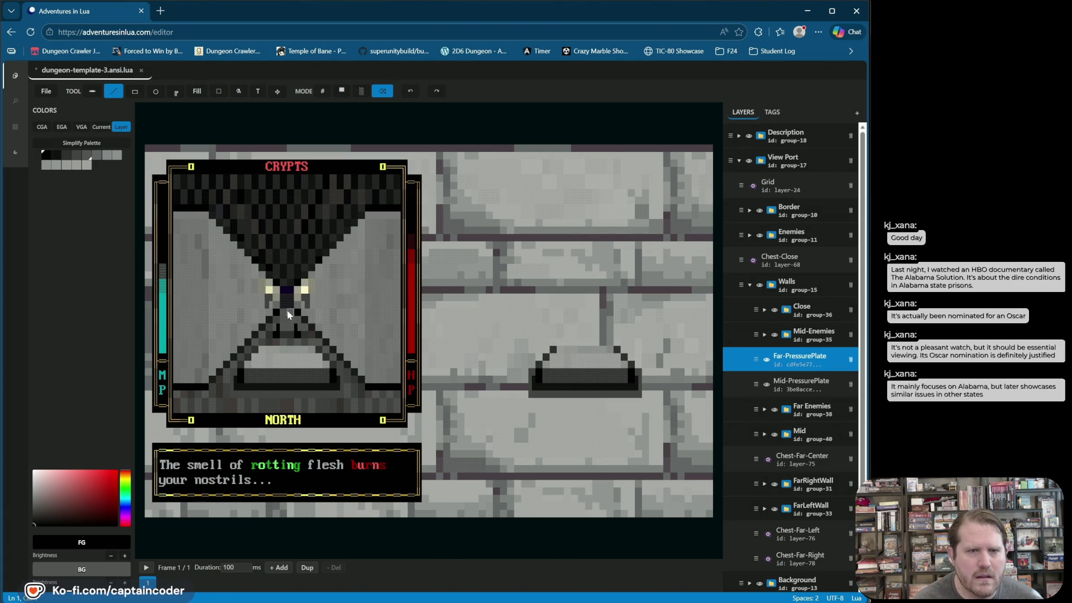
{"action": "left_click", "coordinate": [415, 91]}
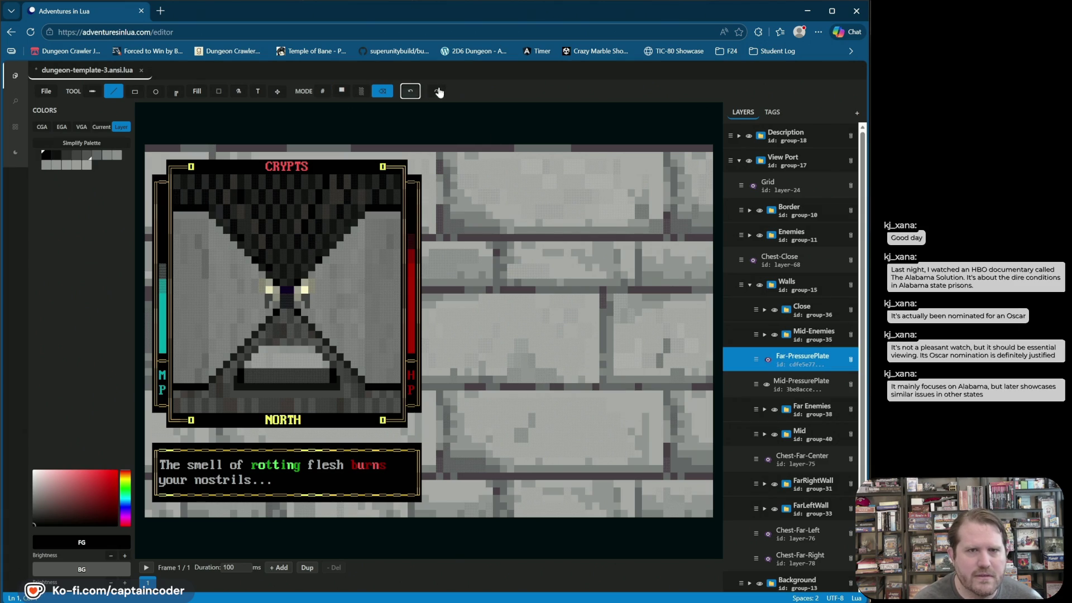
{"action": "left_click", "coordinate": [438, 92]}
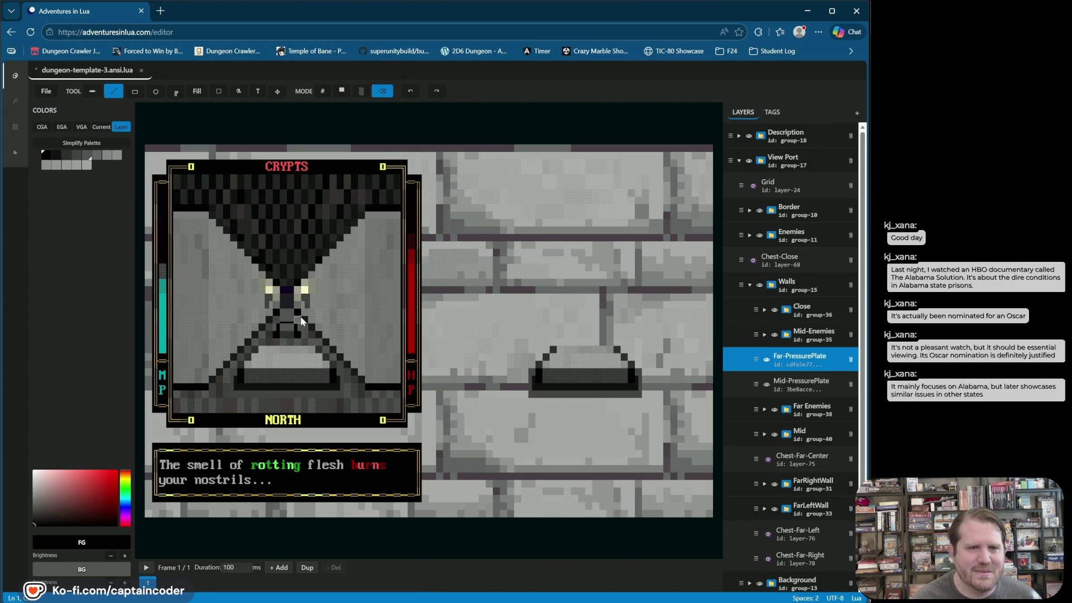
{"action": "left_click", "coordinate": [410, 95]}
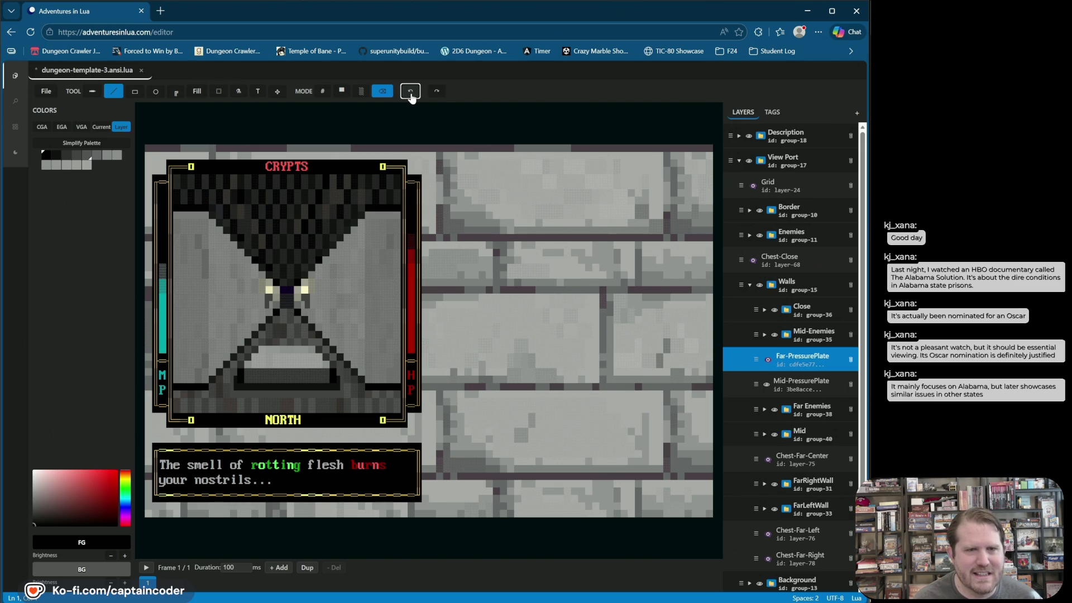
{"action": "left_click", "coordinate": [438, 93]}
{"action": "left_click", "coordinate": [438, 96]}
{"action": "left_click", "coordinate": [439, 96]}
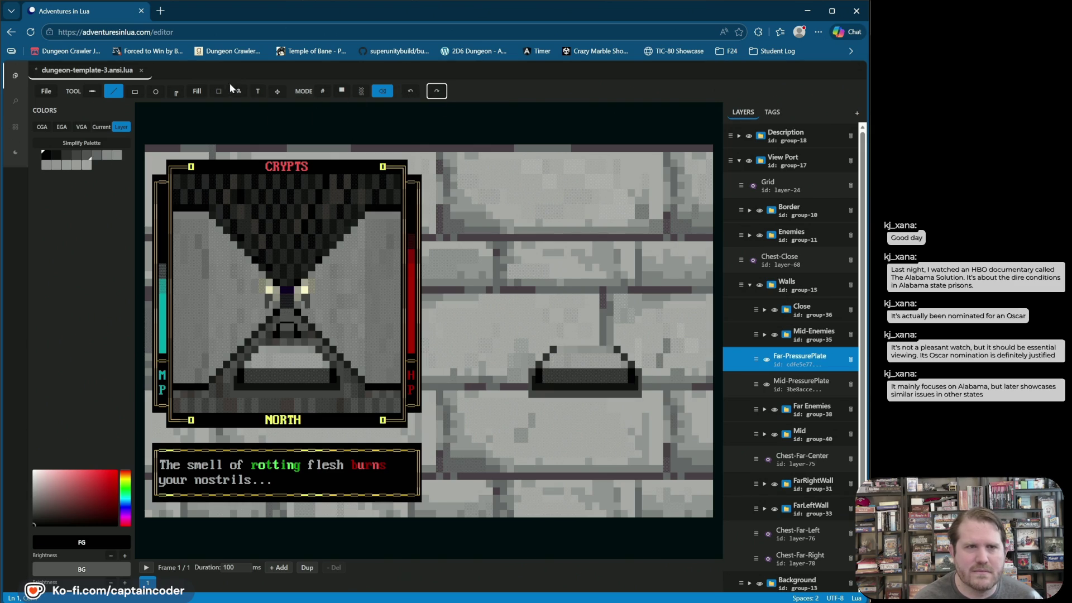
{"action": "left_click", "coordinate": [113, 91]}
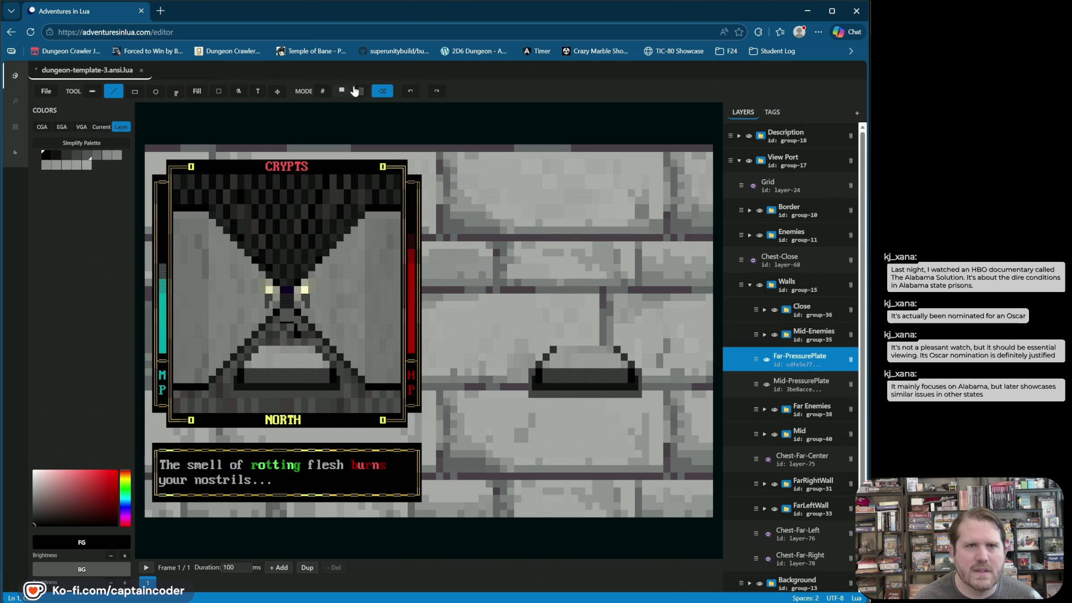
{"action": "left_click", "coordinate": [135, 91]}
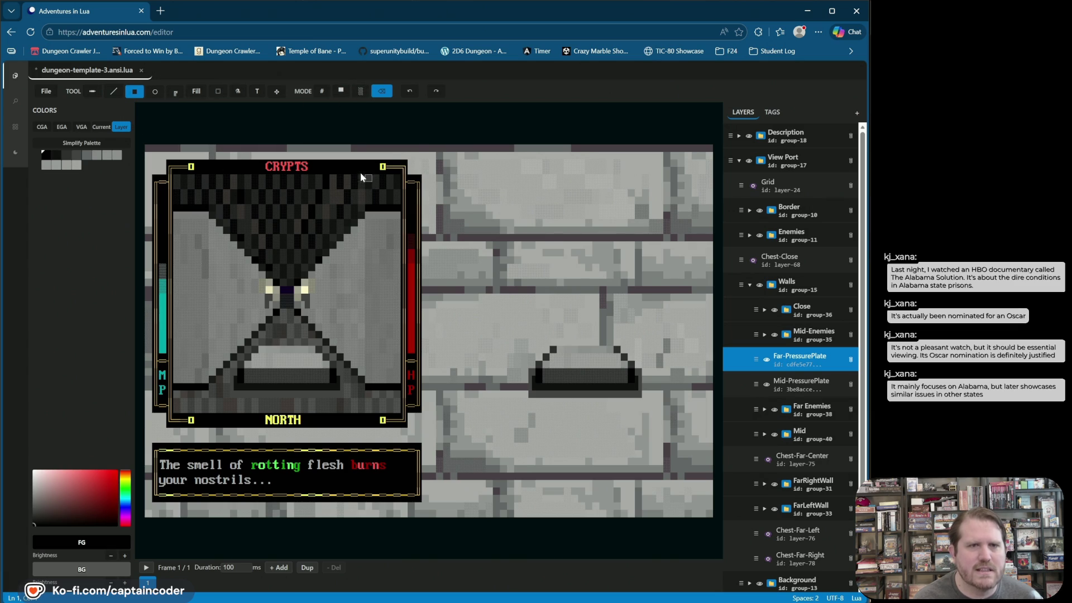
{"action": "left_click", "coordinate": [113, 91]}
{"action": "left_click", "coordinate": [341, 90]}
{"action": "left_click", "coordinate": [322, 91]}
{"action": "left_click", "coordinate": [427, 92]}
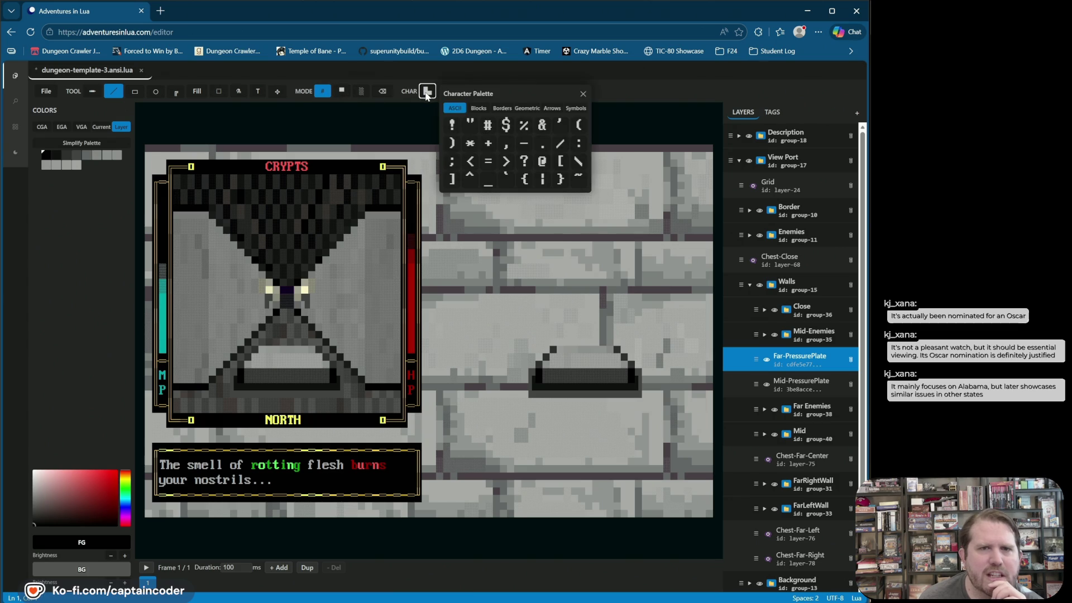
- Stamp a slash on the far floor, try a border character, and undo the last stroke
{"action": "left_click", "coordinate": [563, 141]}
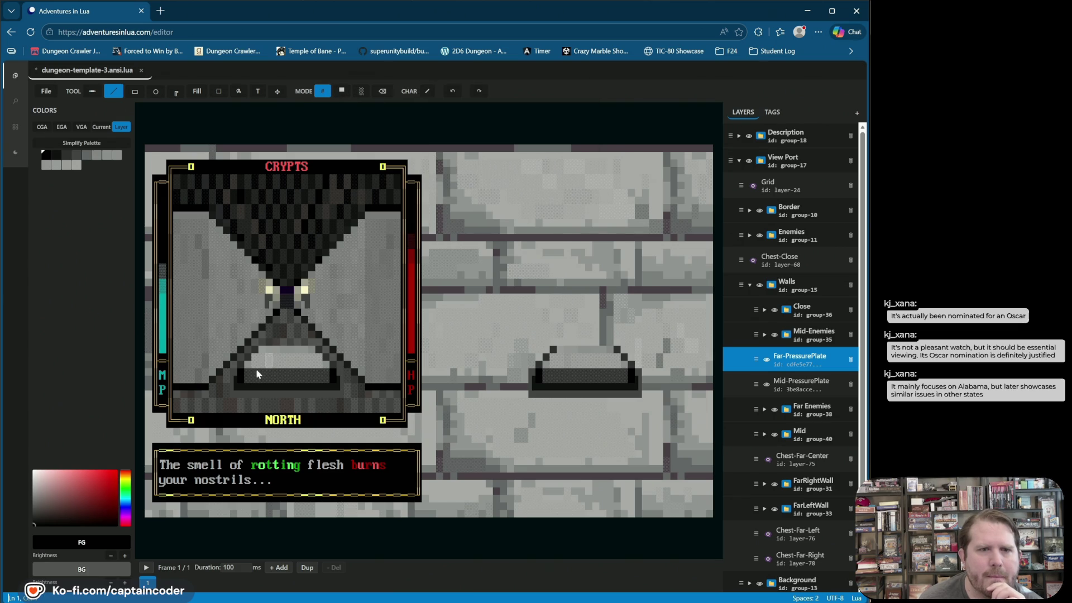
{"action": "left_click", "coordinate": [275, 333]}
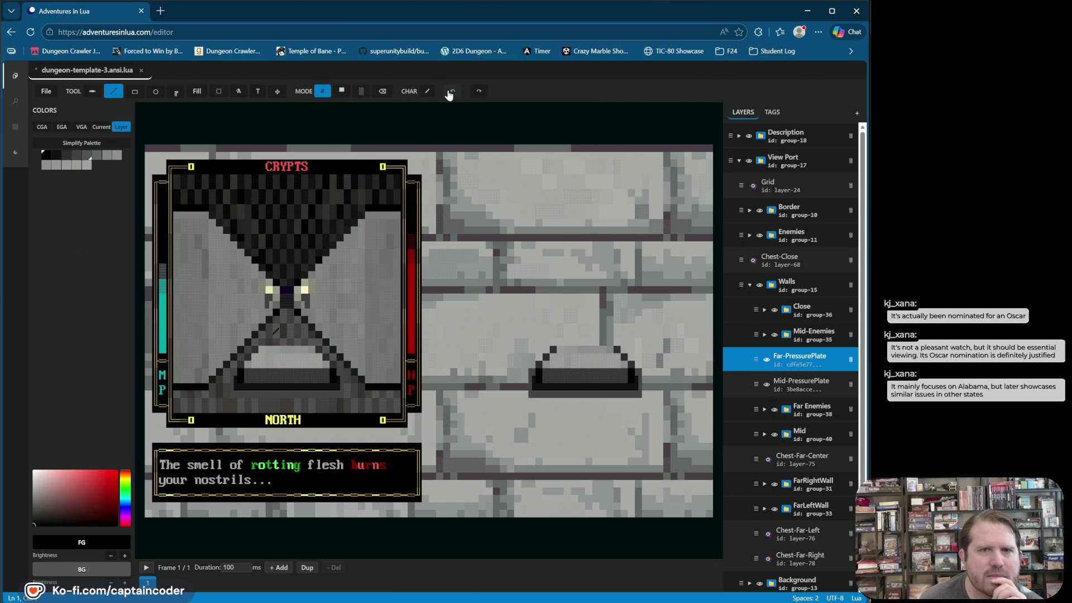
{"action": "left_click", "coordinate": [427, 91]}
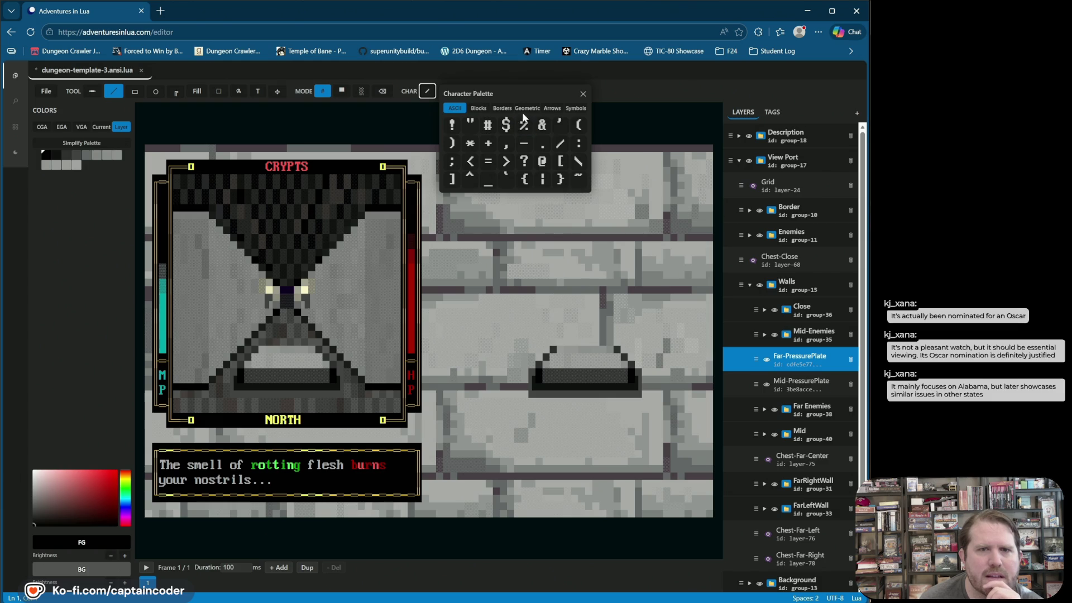
{"action": "left_click", "coordinate": [478, 108]}
{"action": "left_click", "coordinate": [504, 108]}
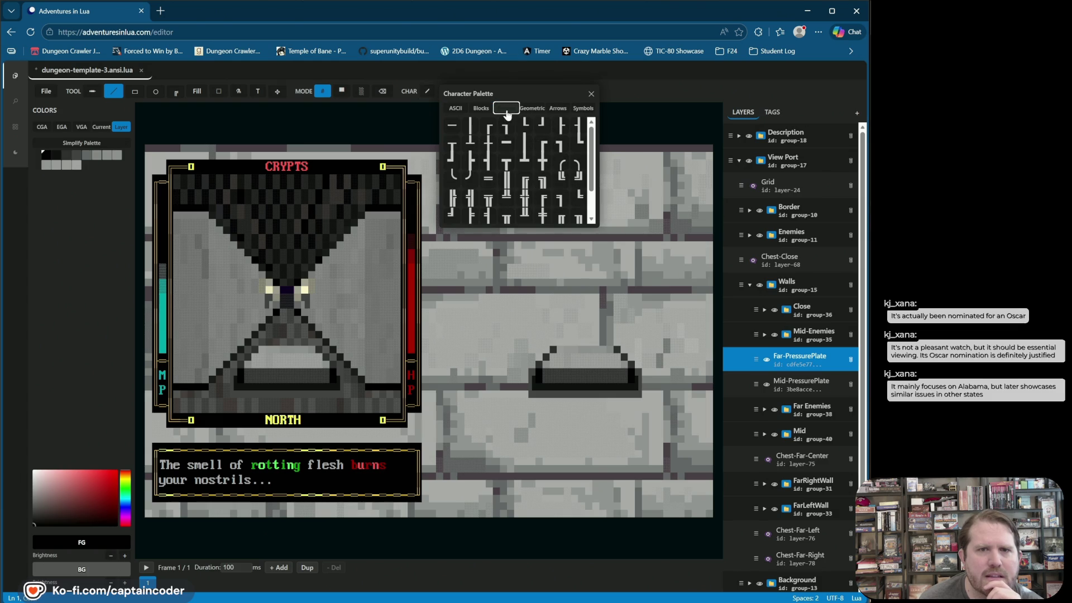
{"action": "left_click", "coordinate": [531, 182]}
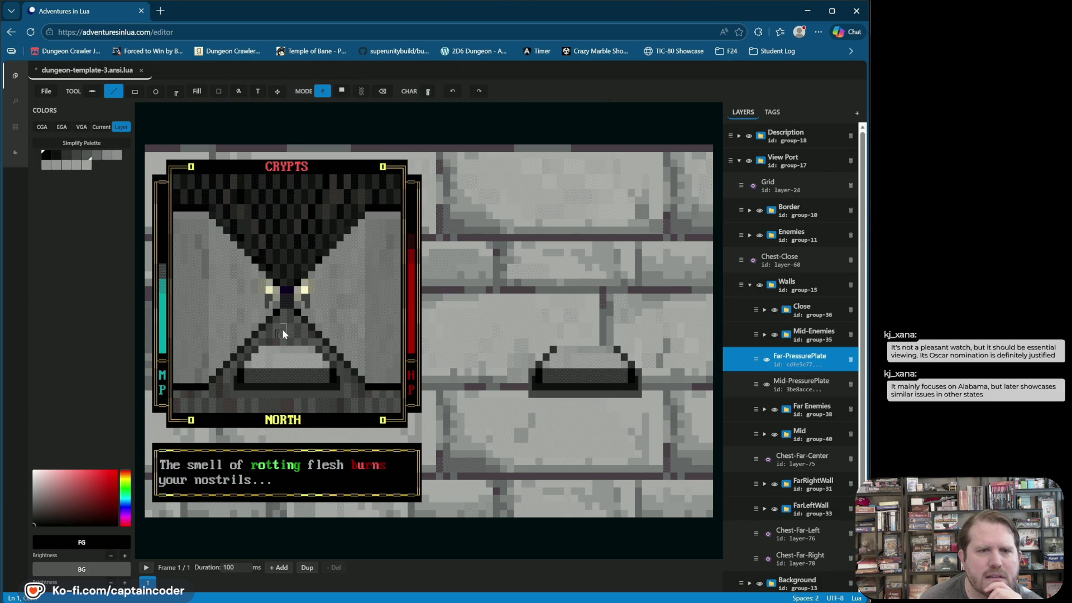
{"action": "left_click", "coordinate": [450, 93]}
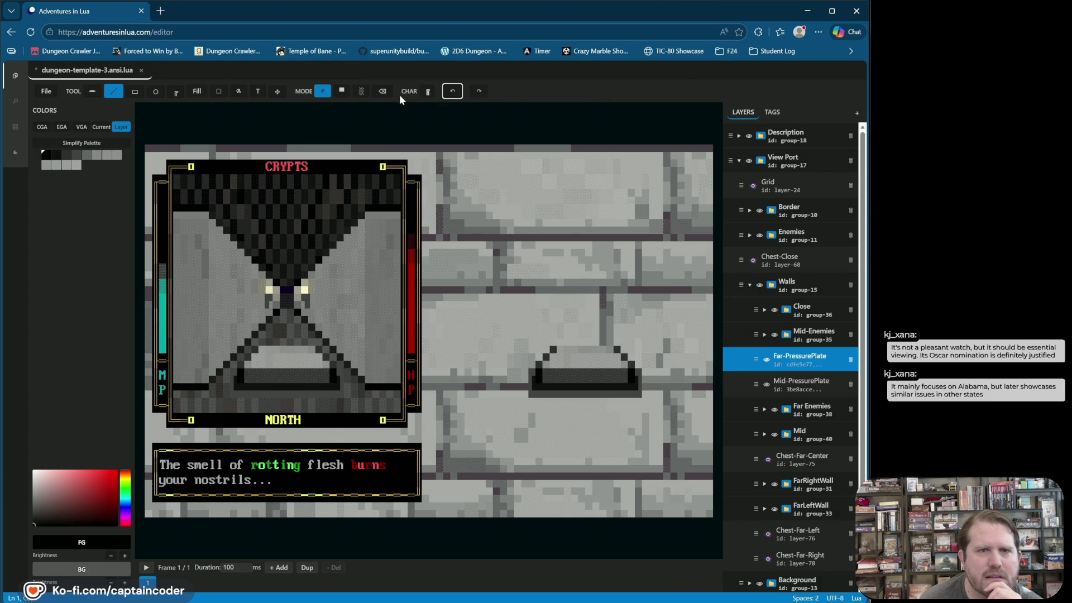
- Stamp a √ glyph from the symbol characters on the floor, then undo it
{"action": "left_click", "coordinate": [428, 99]}
{"action": "left_click", "coordinate": [502, 108]}
{"action": "left_click", "coordinate": [527, 108]}
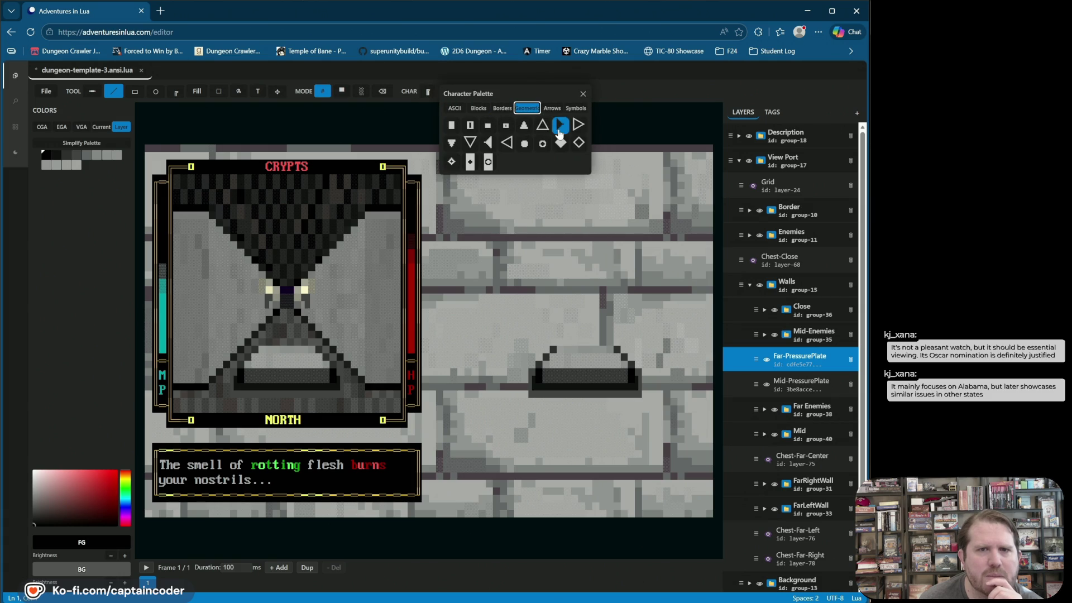
{"action": "left_click", "coordinate": [552, 109]}
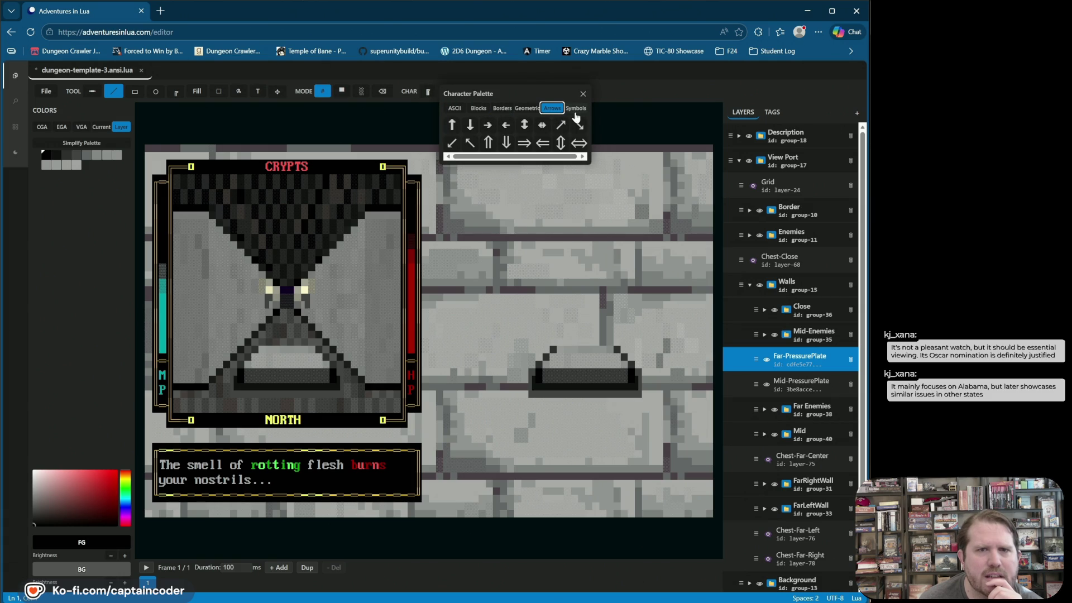
{"action": "left_click", "coordinate": [575, 109]}
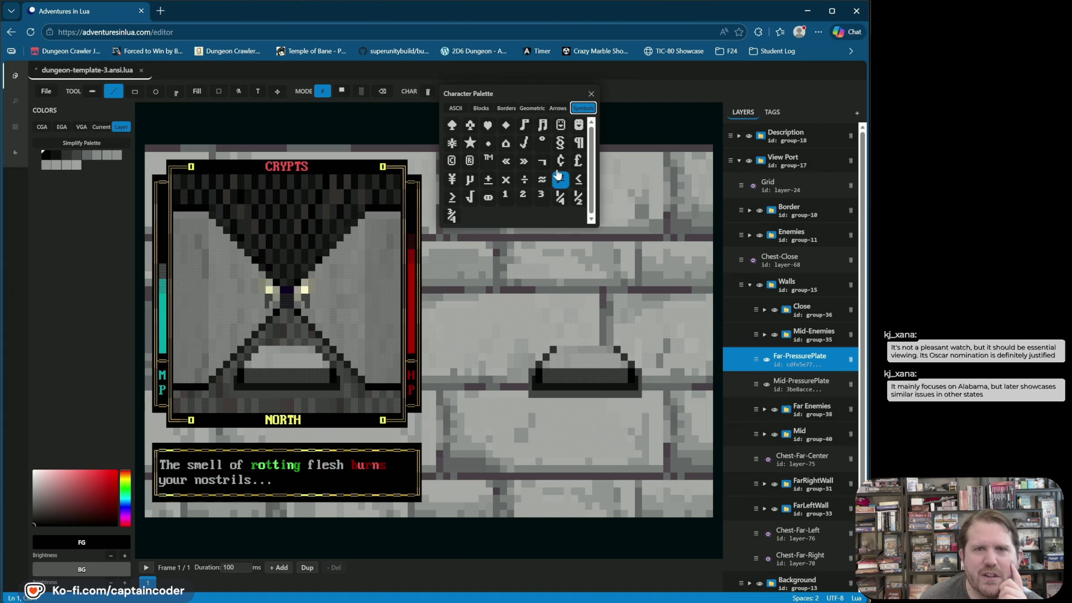
{"action": "left_click", "coordinate": [524, 143]}
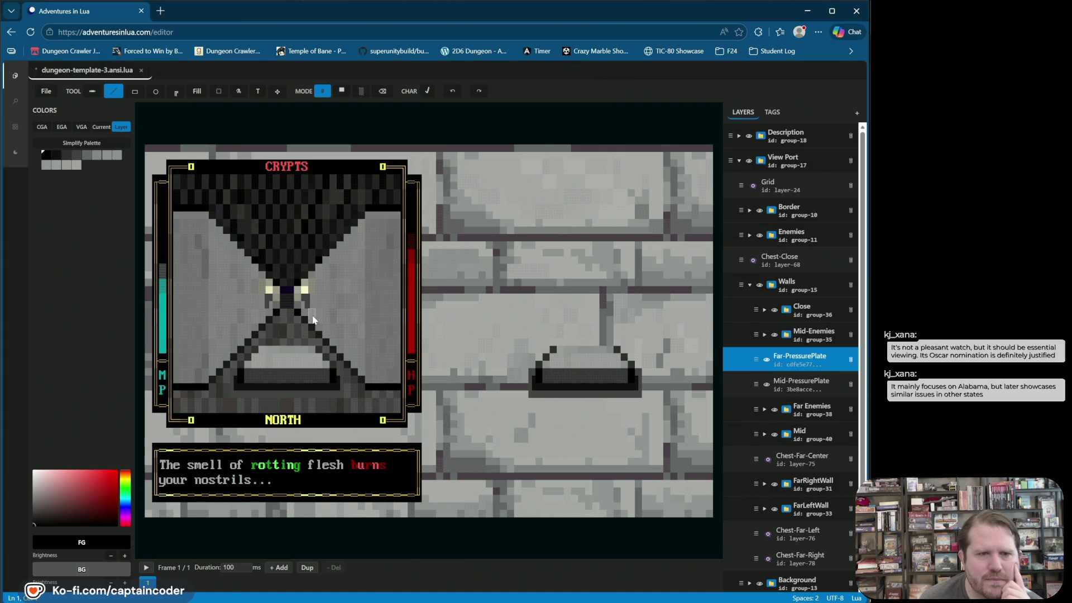
{"action": "left_click", "coordinate": [279, 326]}
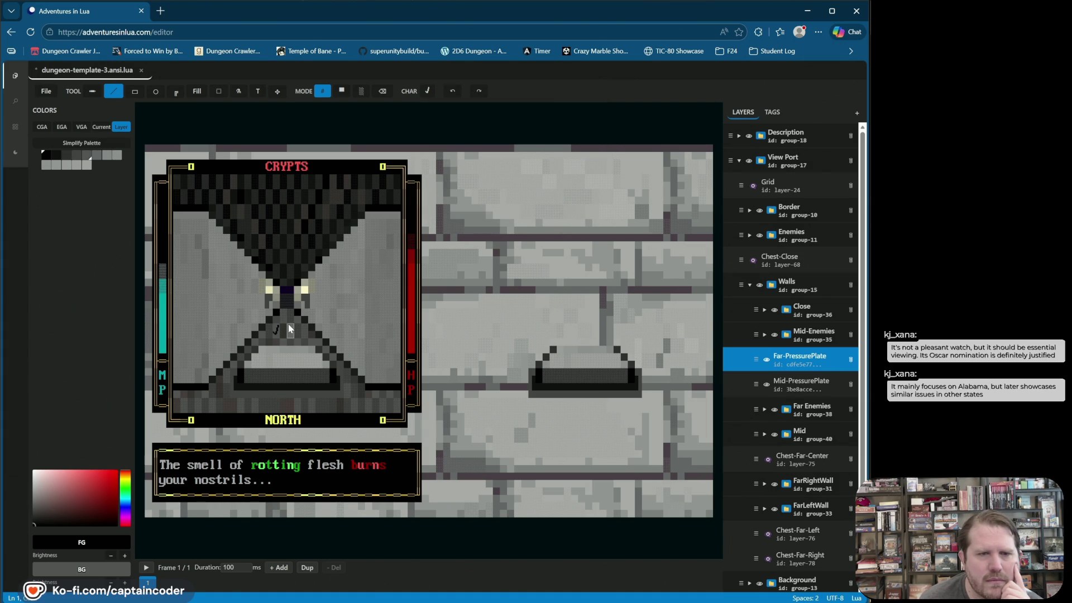
{"action": "left_click", "coordinate": [452, 91]}
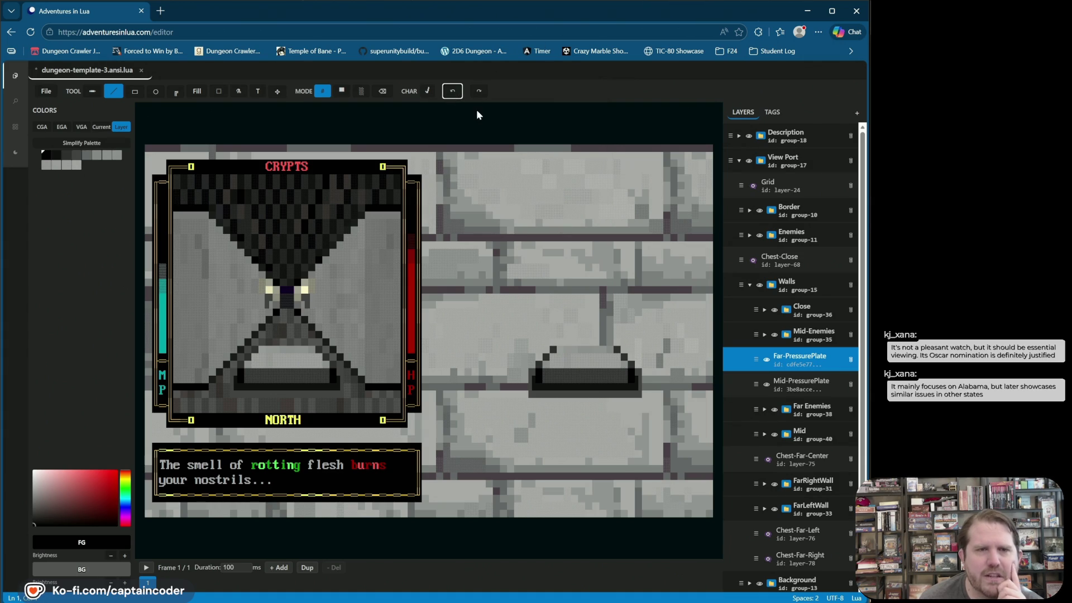
- Pick a grey colour and switch to painting solid block cells
{"action": "left_click", "coordinate": [78, 156]}
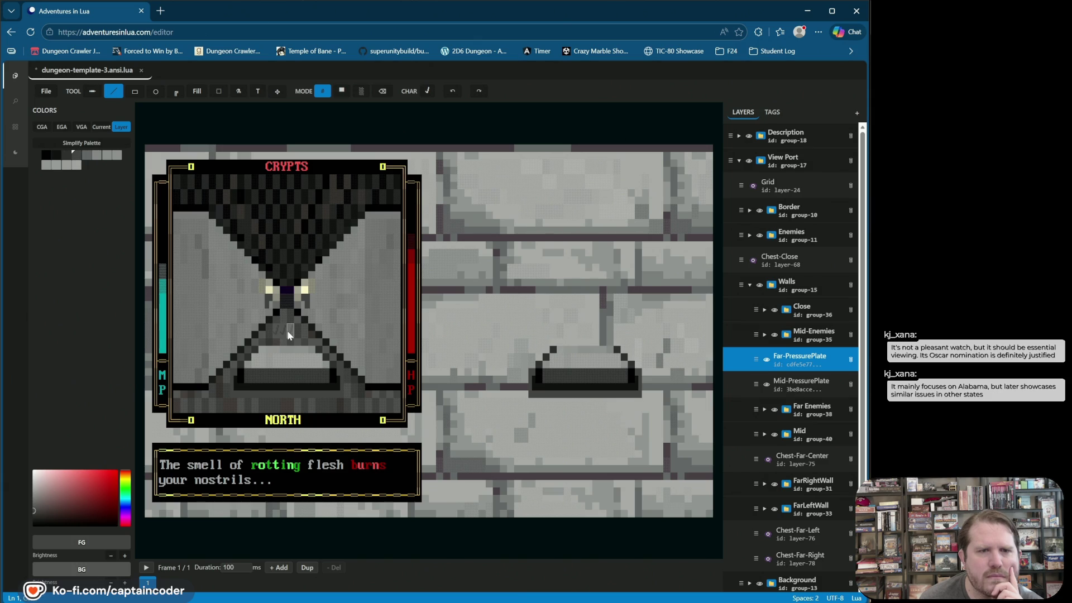
{"action": "left_click", "coordinate": [450, 95]}
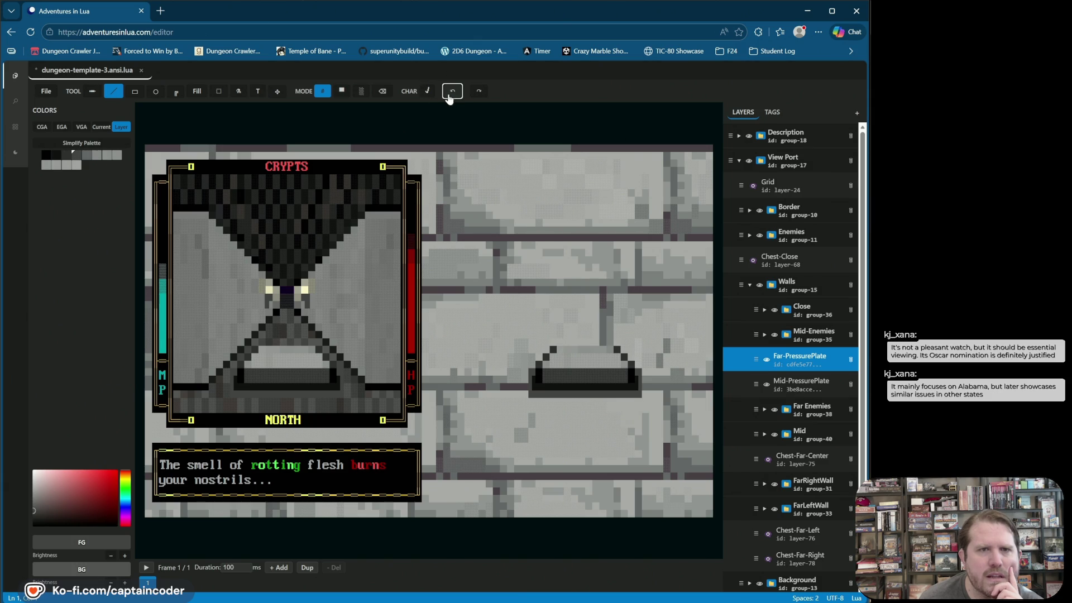
{"action": "left_click", "coordinate": [342, 90]}
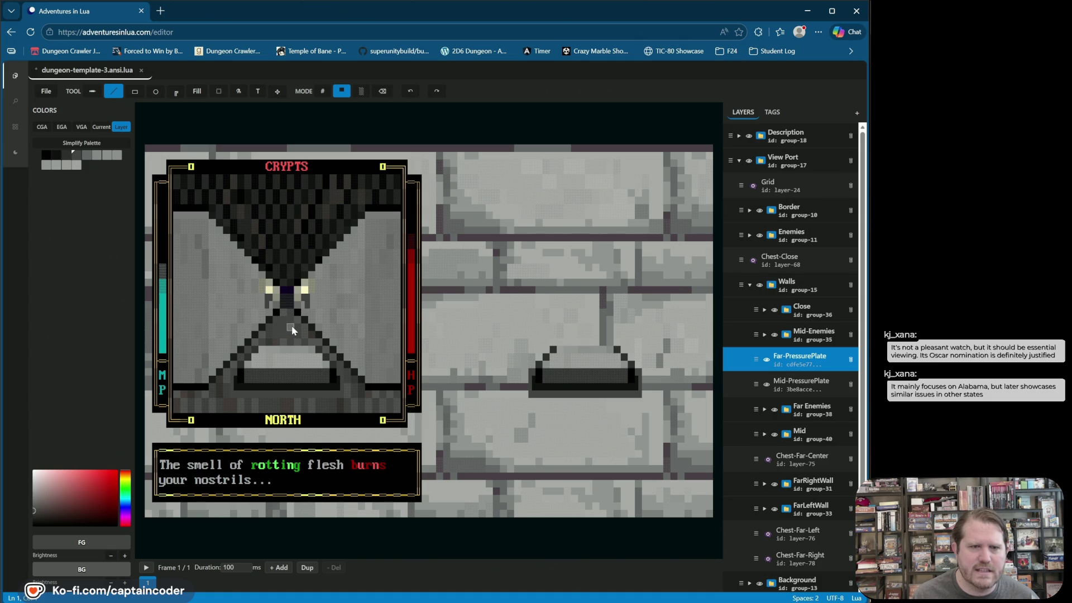
- Undo two diagonal strokes, redo one, and switch the drawing colour to black
{"action": "left_click", "coordinate": [410, 92]}
{"action": "left_click", "coordinate": [411, 93]}
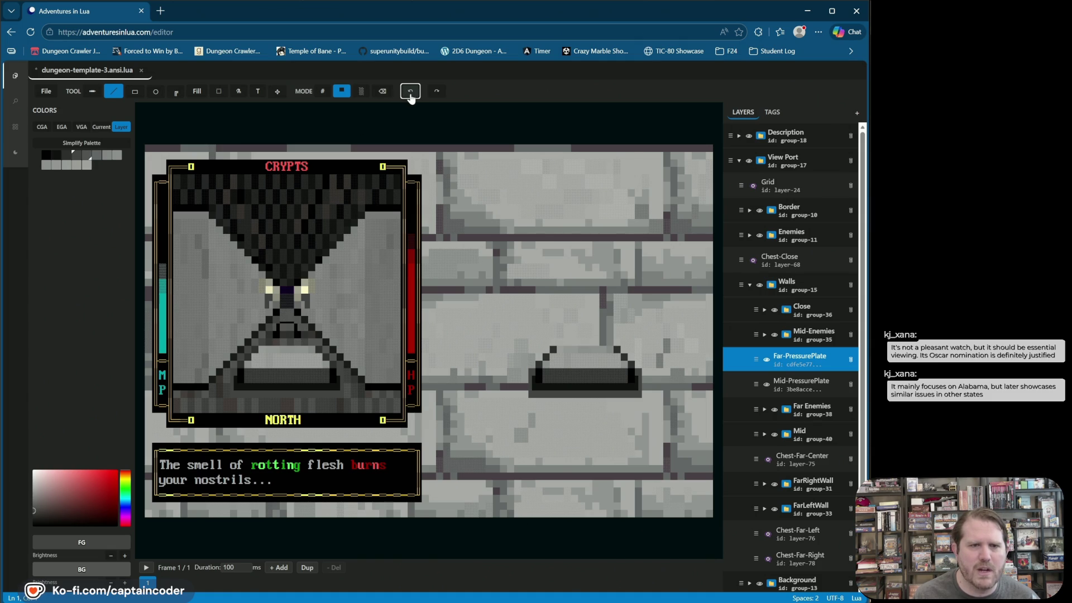
{"action": "left_click", "coordinate": [437, 92]}
{"action": "left_click", "coordinate": [437, 92]}
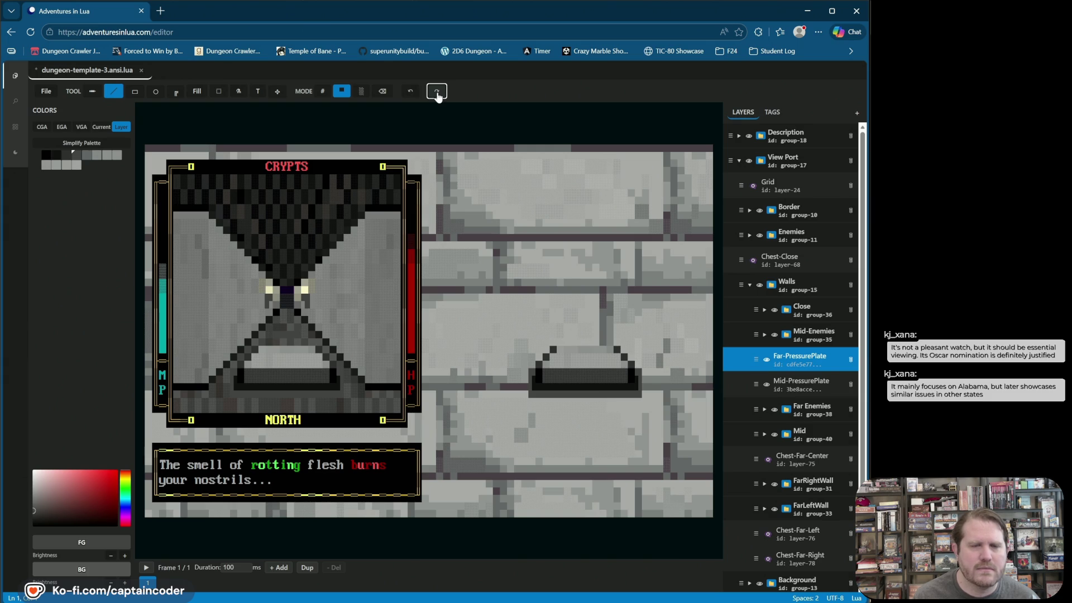
{"action": "left_click", "coordinate": [113, 91]}
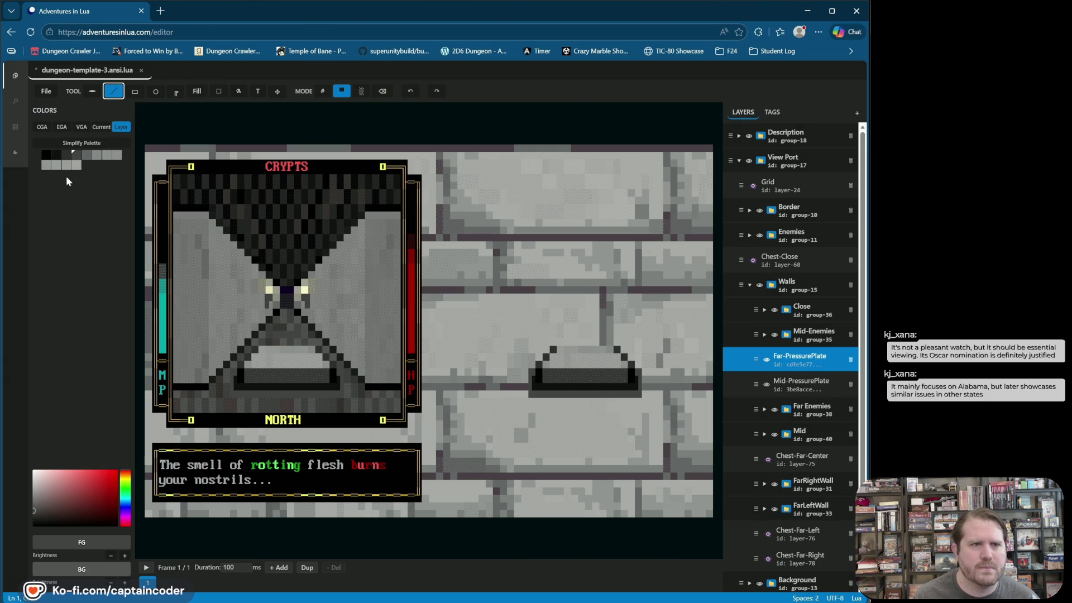
{"action": "left_click", "coordinate": [55, 165]}
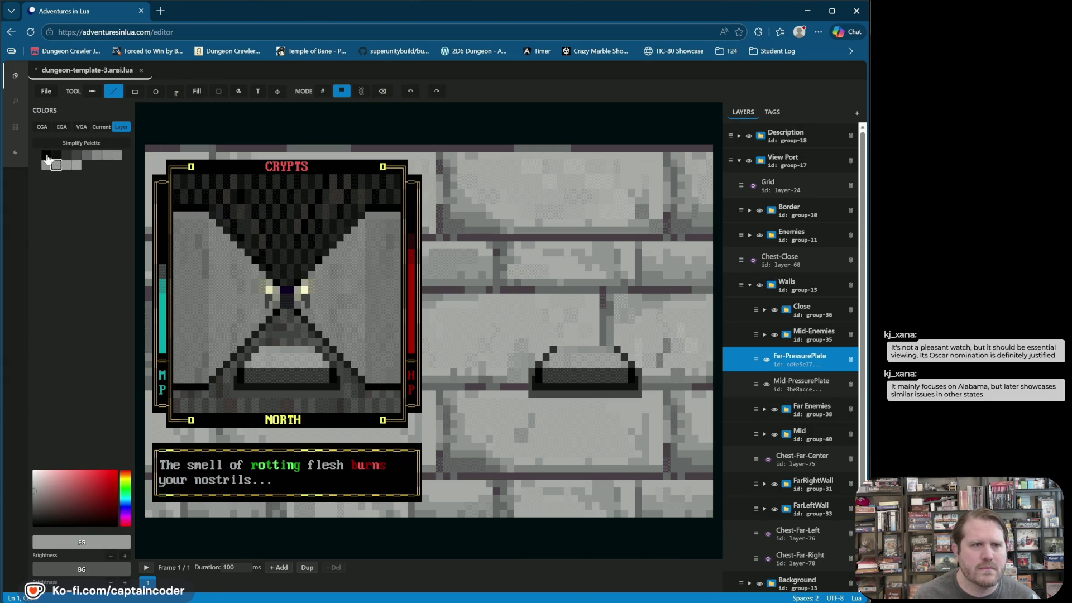
{"action": "left_click", "coordinate": [47, 157]}
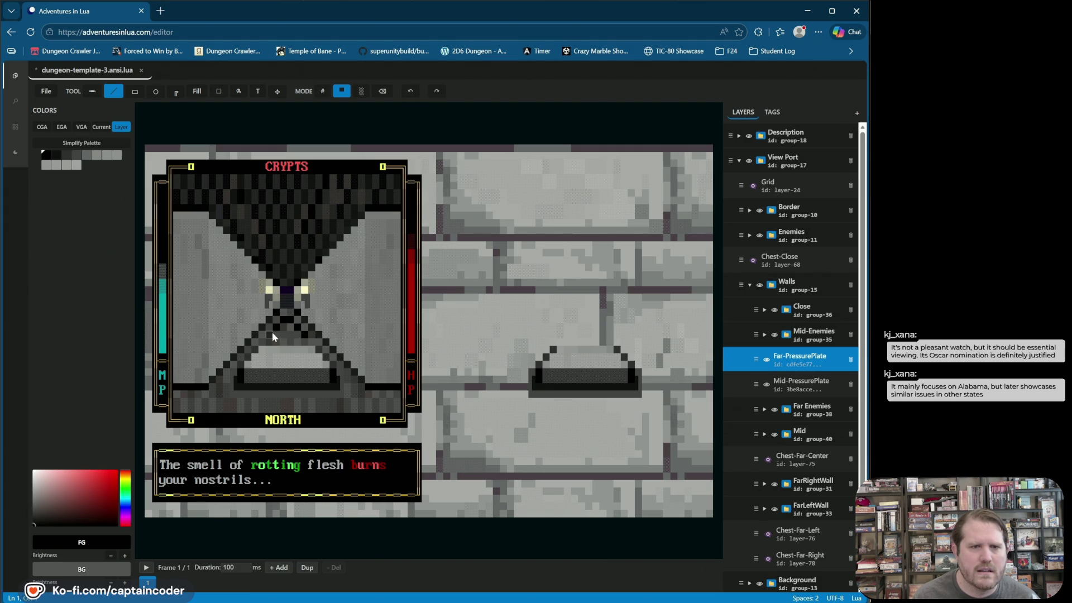
- Draw a dark line below the crossing, undo the misplaced strokes, and choose a darker grey
{"action": "left_click_drag", "start_coordinate": [304, 334], "coordinate": [323, 335]}
{"action": "left_click", "coordinate": [412, 99]}
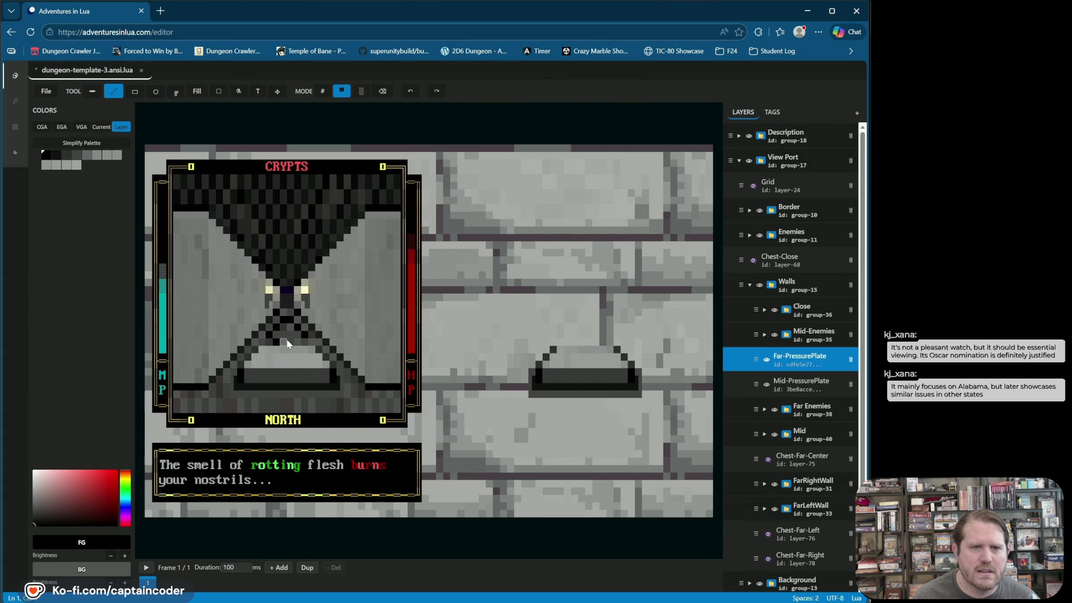
{"action": "left_click", "coordinate": [410, 91]}
{"action": "left_click", "coordinate": [87, 155]}
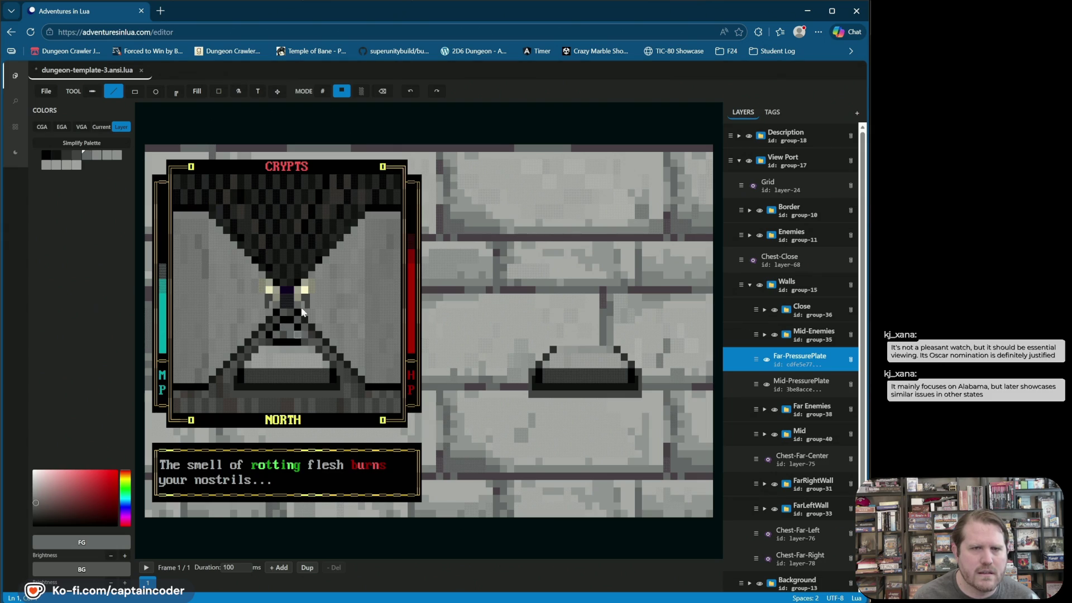
{"action": "left_click", "coordinate": [410, 92]}
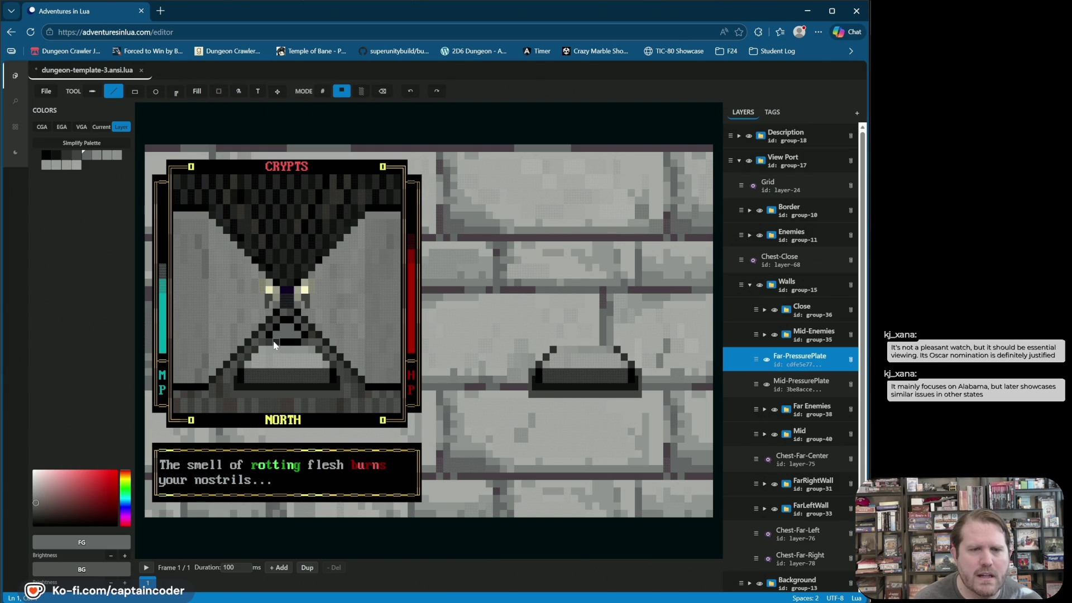
{"action": "left_click", "coordinate": [77, 155]}
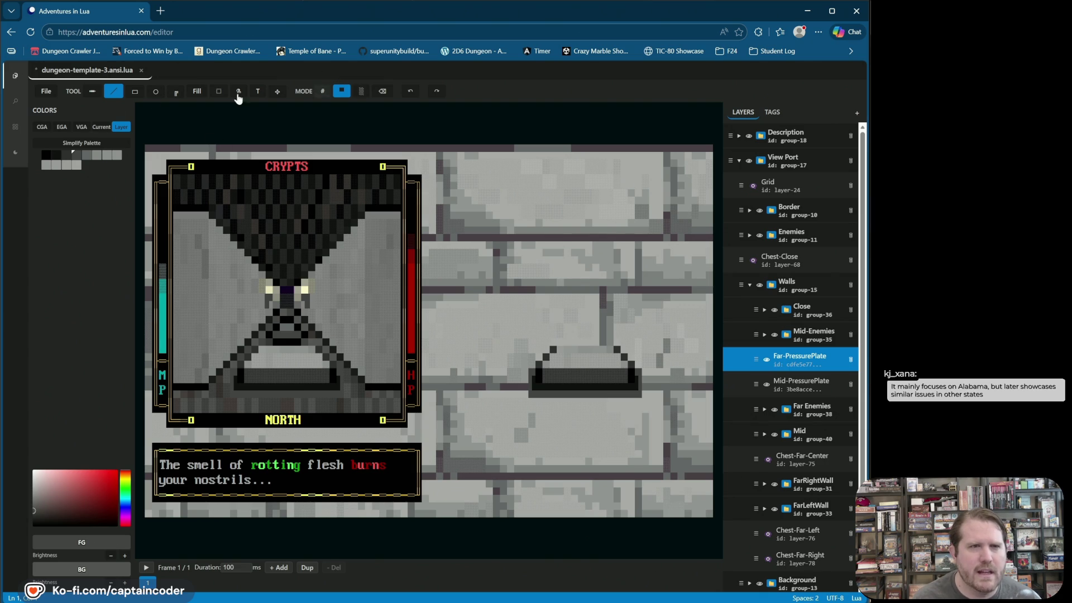
- Alternate black and grey shades on the plate, then turn on 30% blend and shade part of it
{"action": "left_click", "coordinate": [71, 160]}
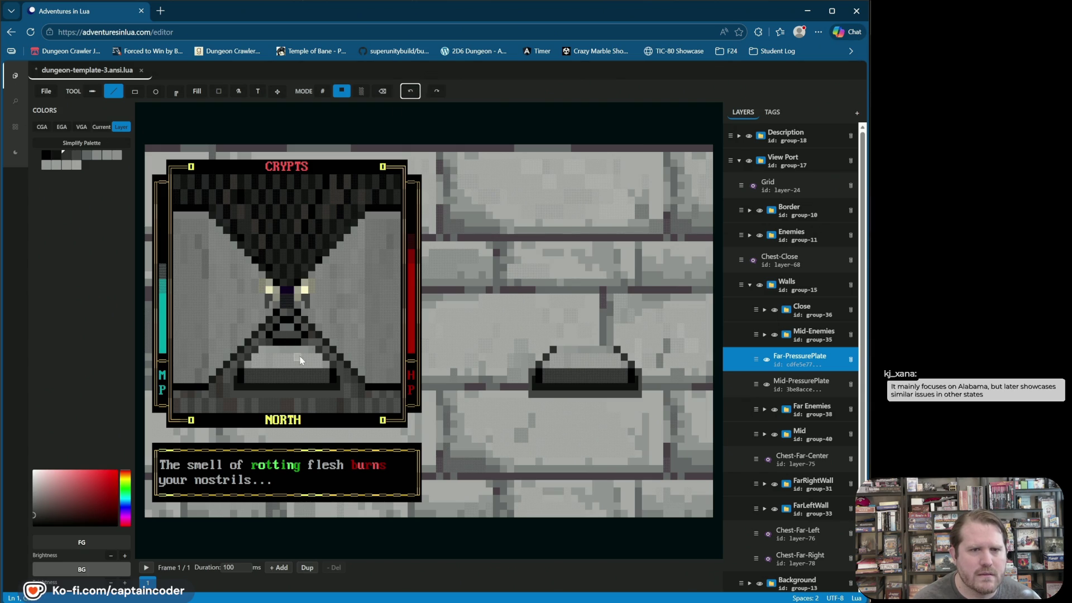
{"action": "left_click", "coordinate": [44, 157]}
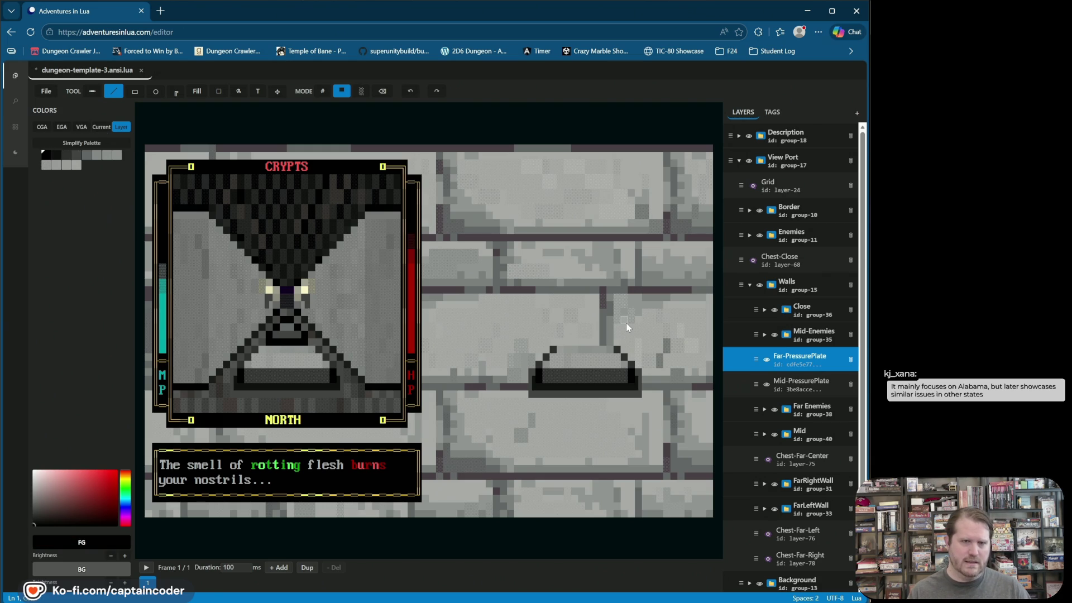
{"action": "left_click", "coordinate": [76, 166]}
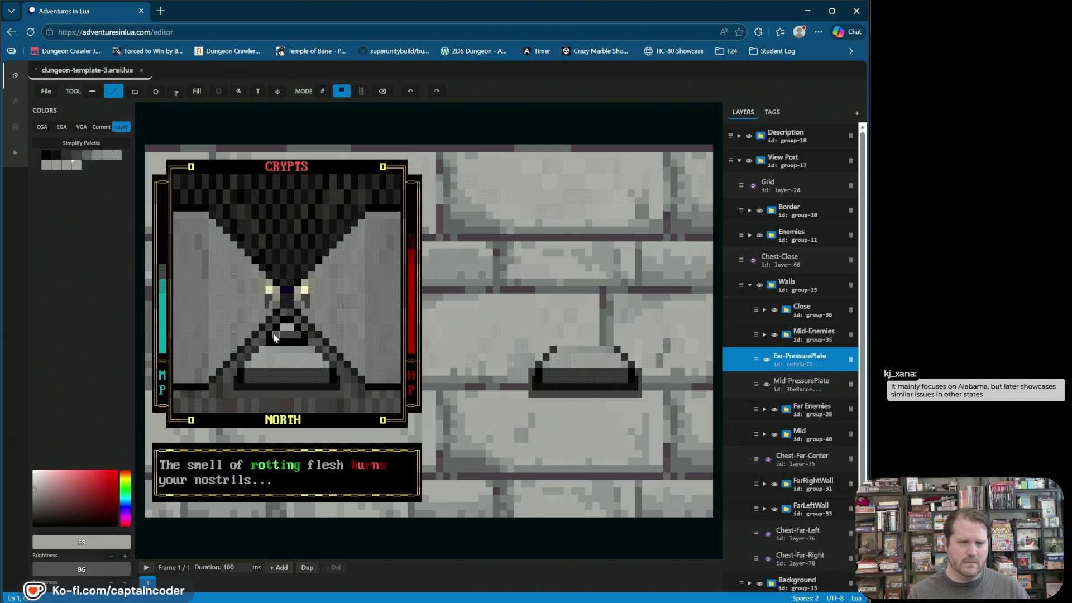
{"action": "left_click", "coordinate": [77, 154]}
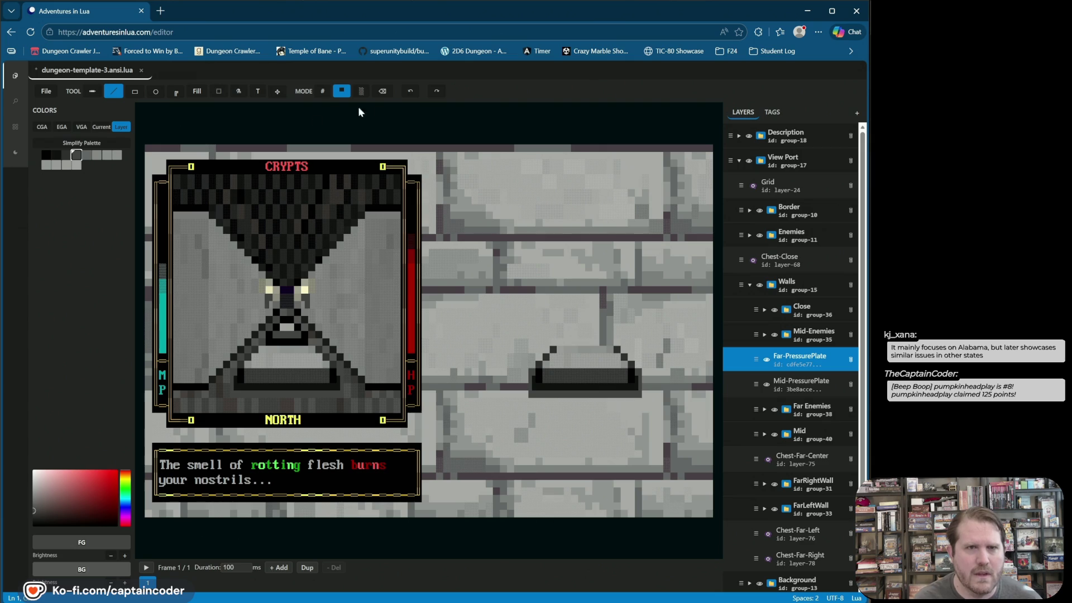
{"action": "left_click", "coordinate": [362, 91]}
{"action": "left_click", "coordinate": [276, 339]}
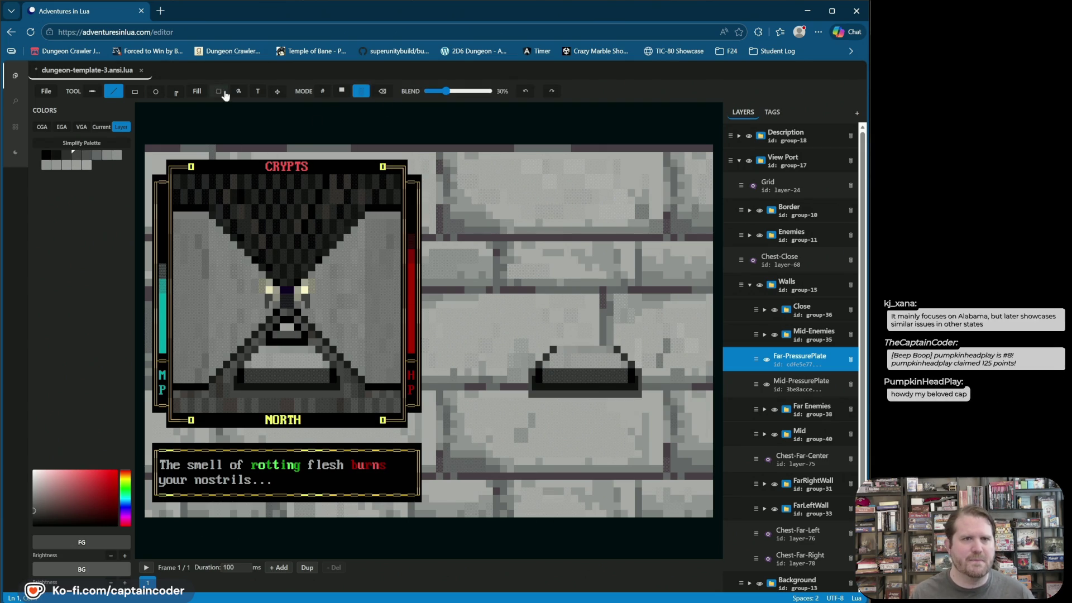
- Erase and undo the light patch cells on the plate, then return to solid block painting
{"action": "left_click", "coordinate": [380, 95]}
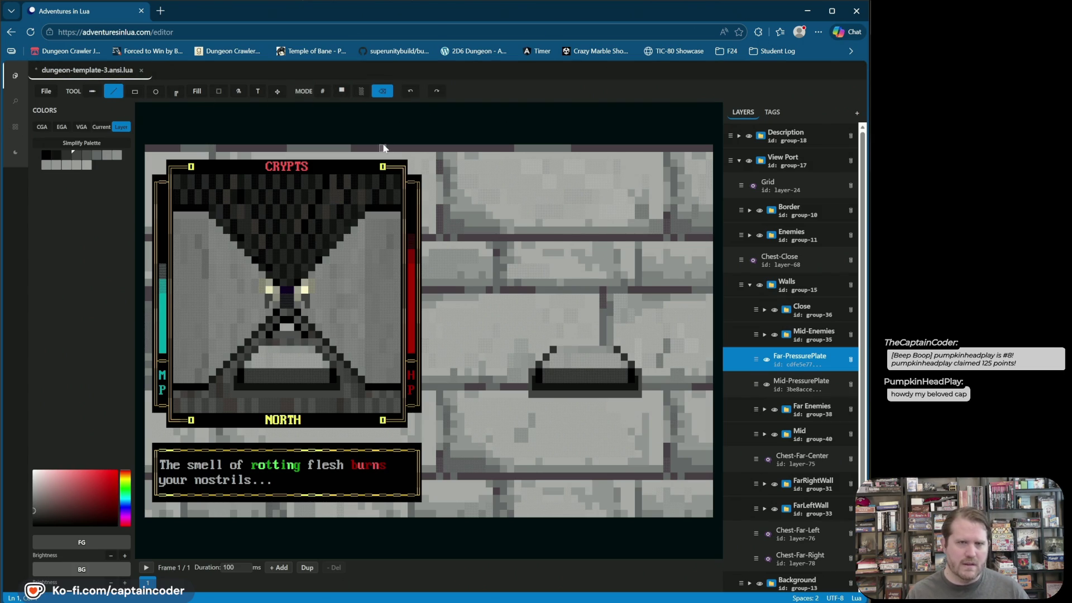
{"action": "left_click", "coordinate": [408, 91]}
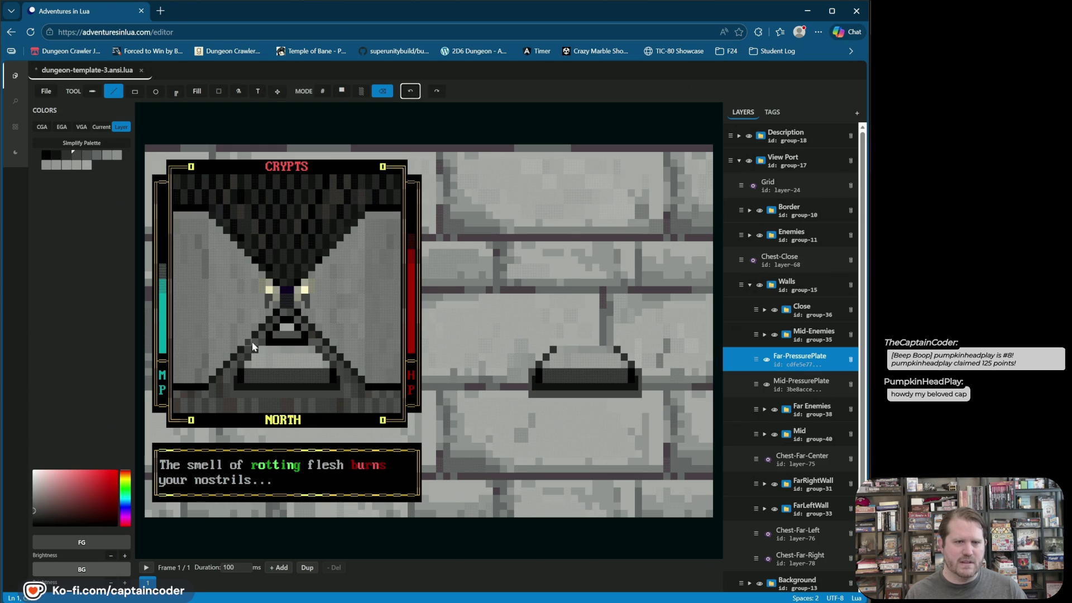
{"action": "left_click", "coordinate": [272, 346]}
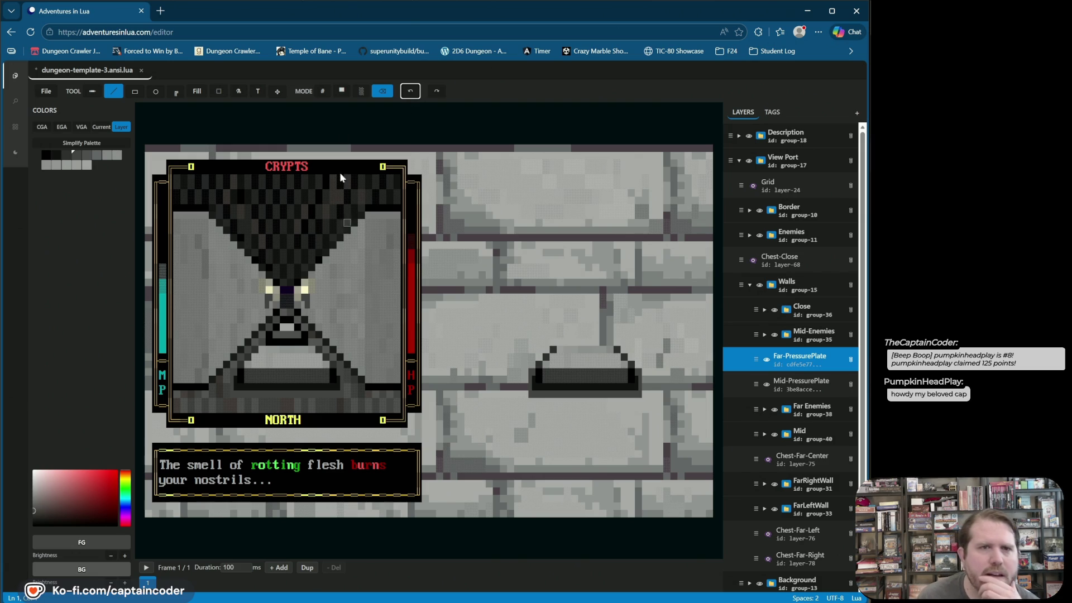
{"action": "left_click", "coordinate": [342, 92]}
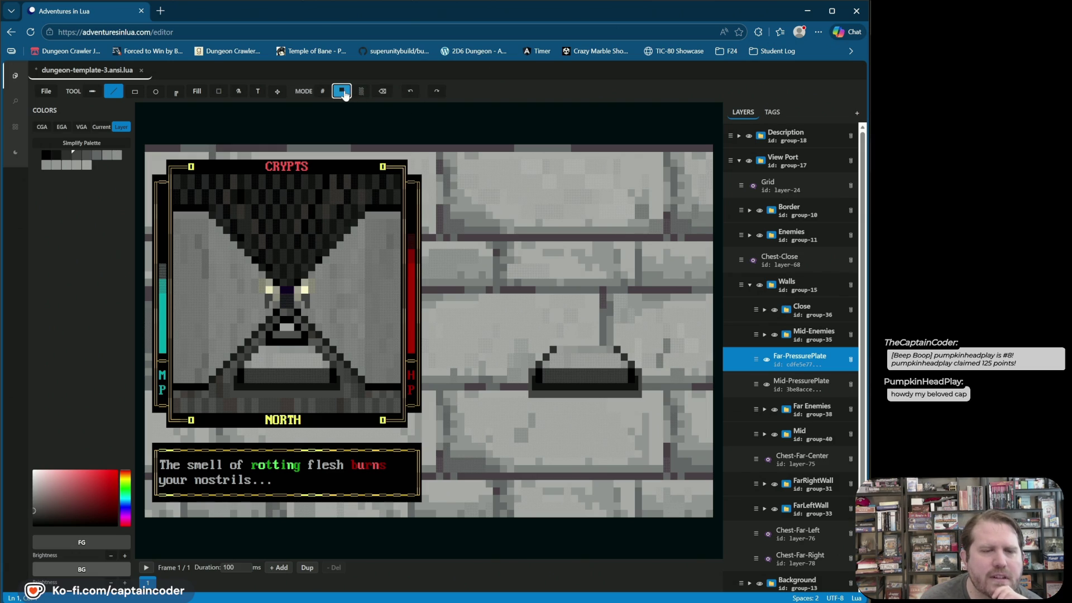
- Switch to character mode with the thin vertical bar block glyph, undoing the last stroke
{"action": "left_click", "coordinate": [322, 91]}
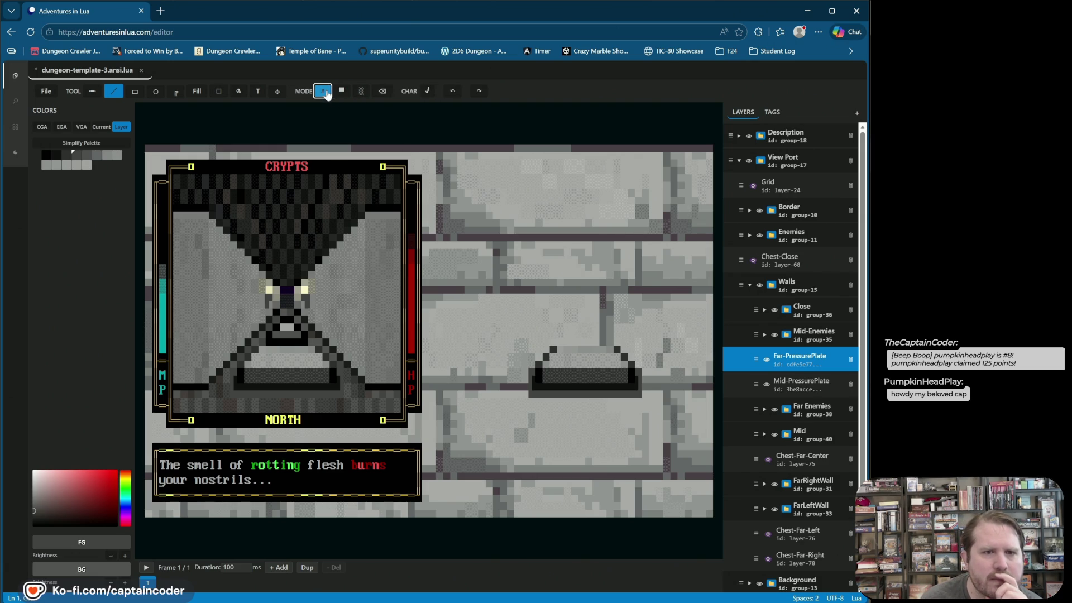
{"action": "left_click", "coordinate": [428, 91]}
{"action": "left_click", "coordinate": [478, 108]}
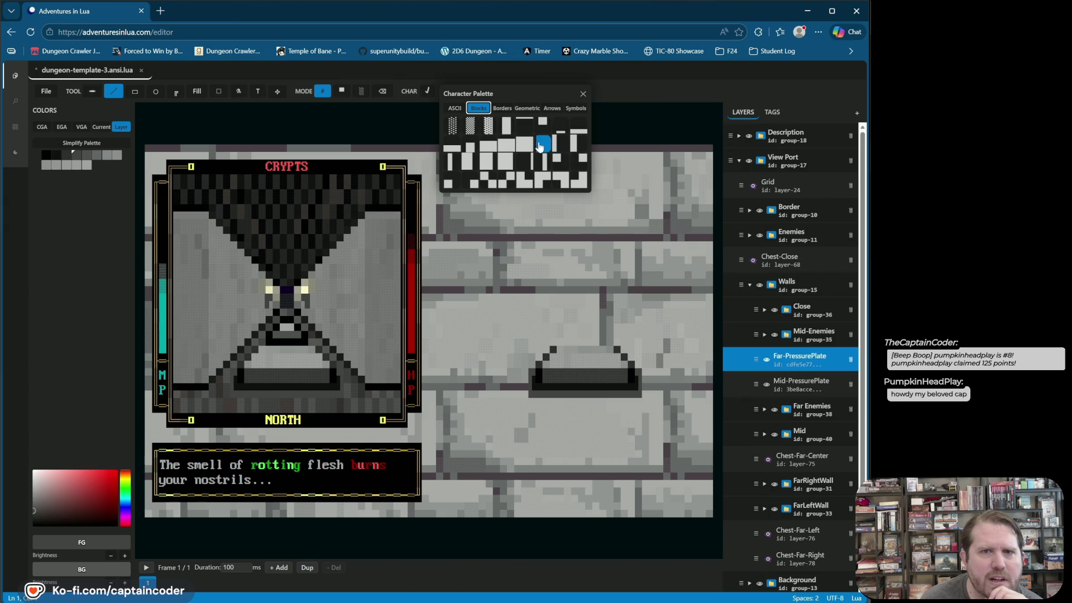
{"action": "left_click", "coordinate": [535, 161]}
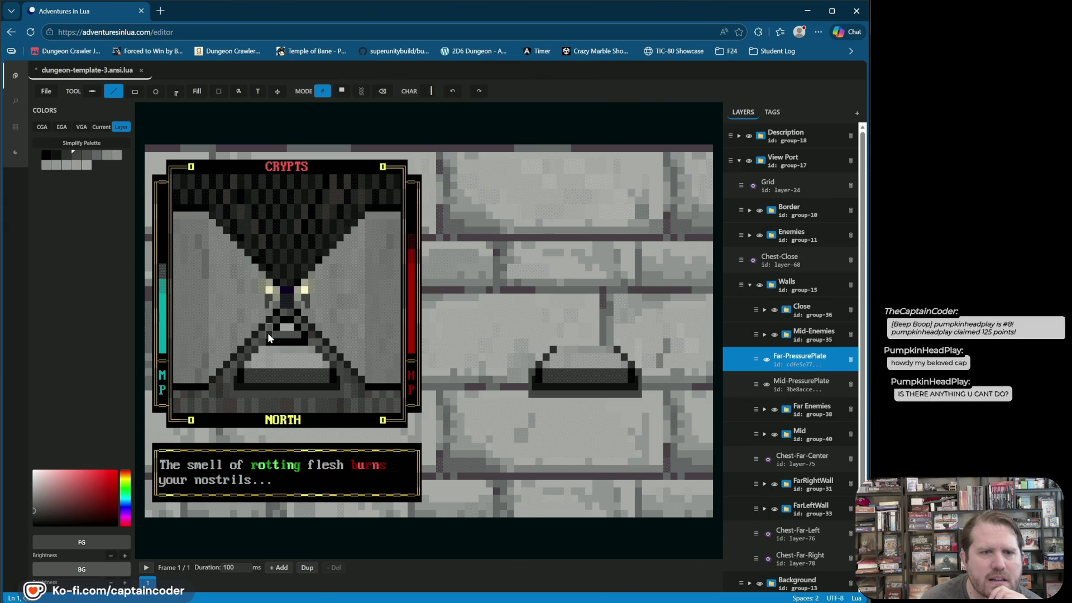
{"action": "left_click", "coordinate": [453, 91]}
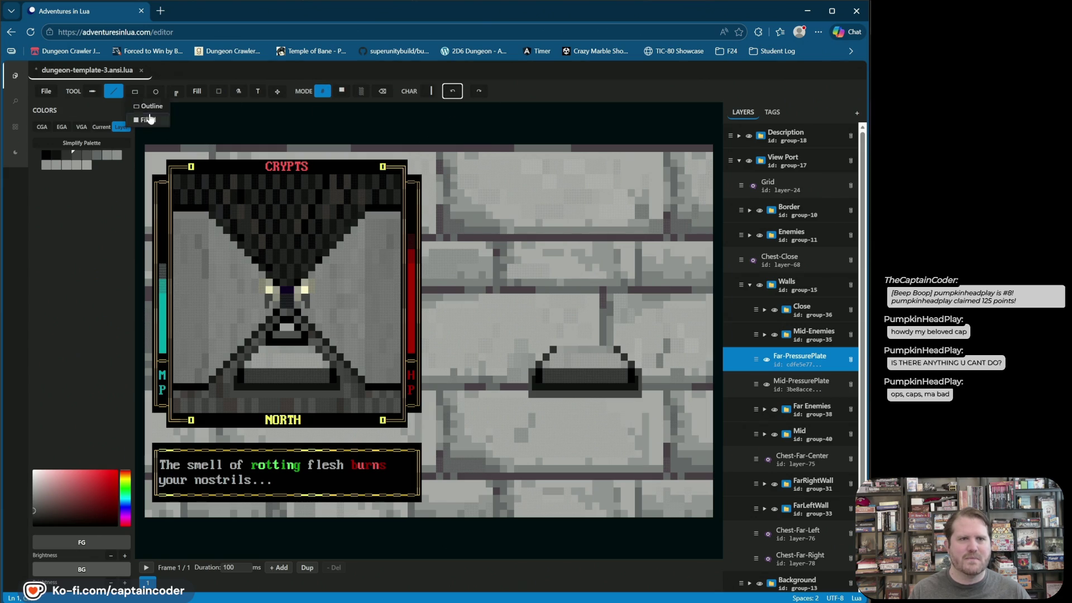
- Try erasing a rectangle over the pressure plate, then undo the erase
{"action": "left_click", "coordinate": [134, 91]}
{"action": "left_click", "coordinate": [382, 91]}
{"action": "mouse_move", "coordinate": [264, 321]}
{"action": "left_mouse_down"}
{"action": "mouse_move", "coordinate": [335, 350]}
{"action": "mouse_move", "coordinate": [343, 343]}
{"action": "left_mouse_up"}
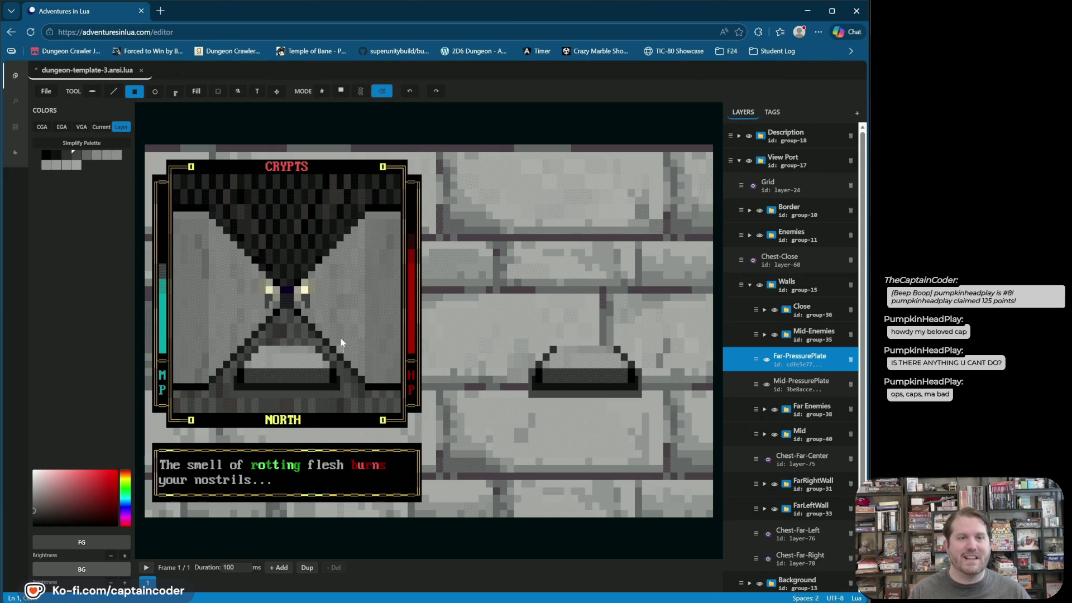
{"action": "key", "text": "ctrl+z"}
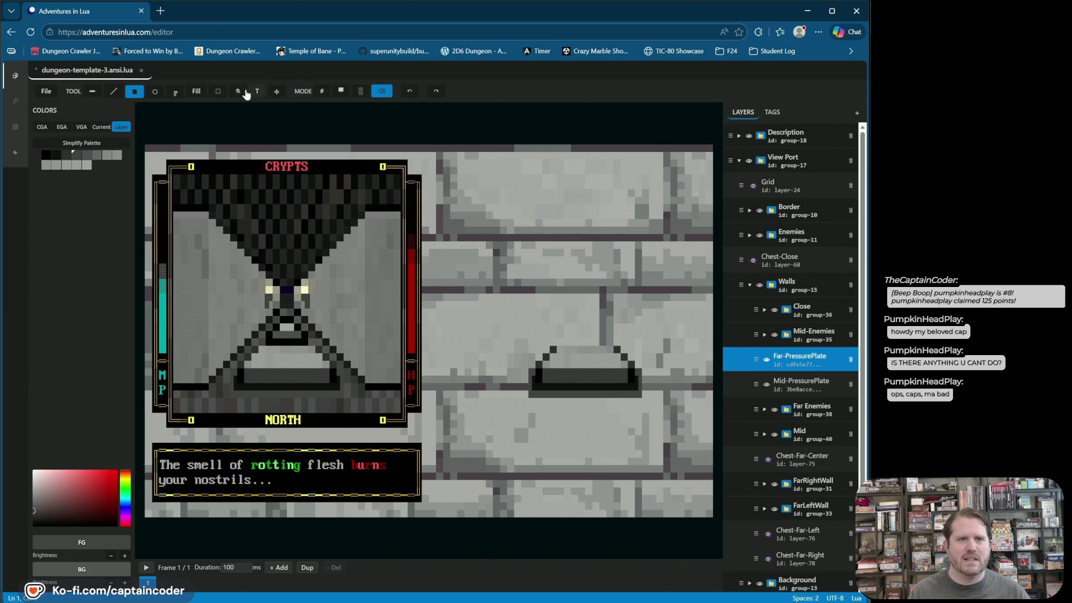
- Move the boxed pressure plate up and right, then pick black and the pencil
{"action": "left_click", "coordinate": [218, 92]}
{"action": "left_click_drag", "start_coordinate": [252, 294], "coordinate": [333, 366]}
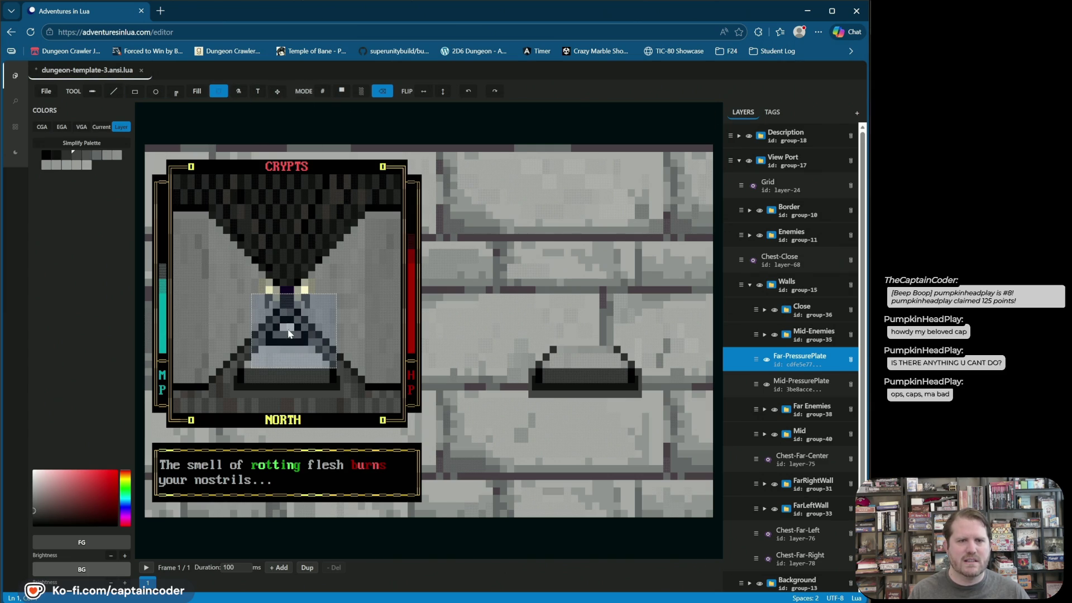
{"action": "left_click_drag", "start_coordinate": [289, 333], "coordinate": [350, 289]}
{"action": "left_click", "coordinate": [254, 347]}
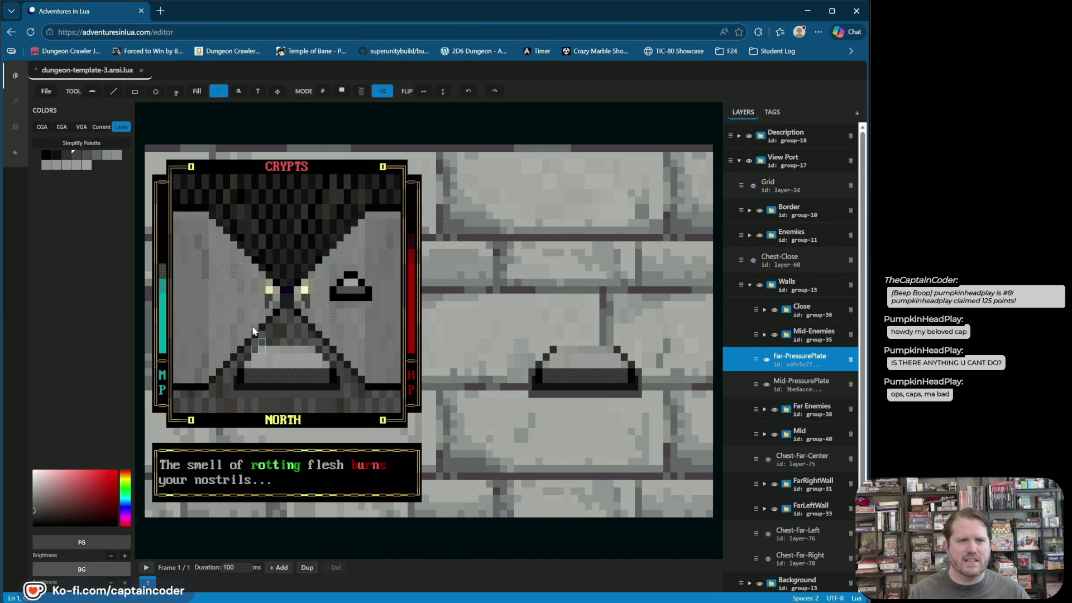
{"action": "left_click", "coordinate": [45, 154]}
{"action": "left_click", "coordinate": [114, 91]}
{"action": "left_click", "coordinate": [92, 91]}
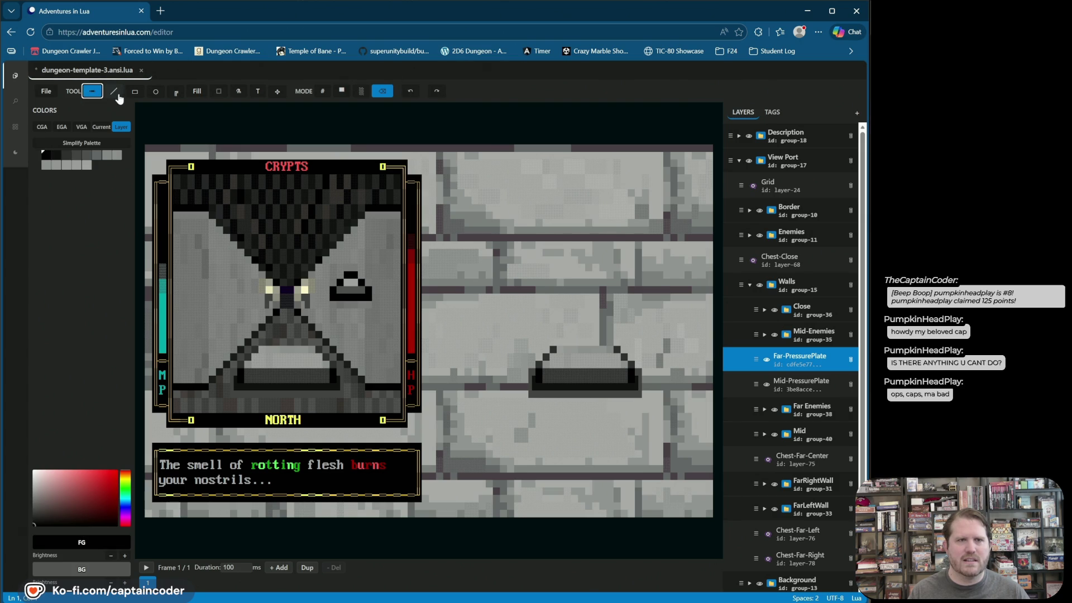
- Paint the far plate in black solid blocks below the lights, undoing misplaced strokes
{"action": "left_click", "coordinate": [340, 94]}
{"action": "left_click", "coordinate": [280, 319]}
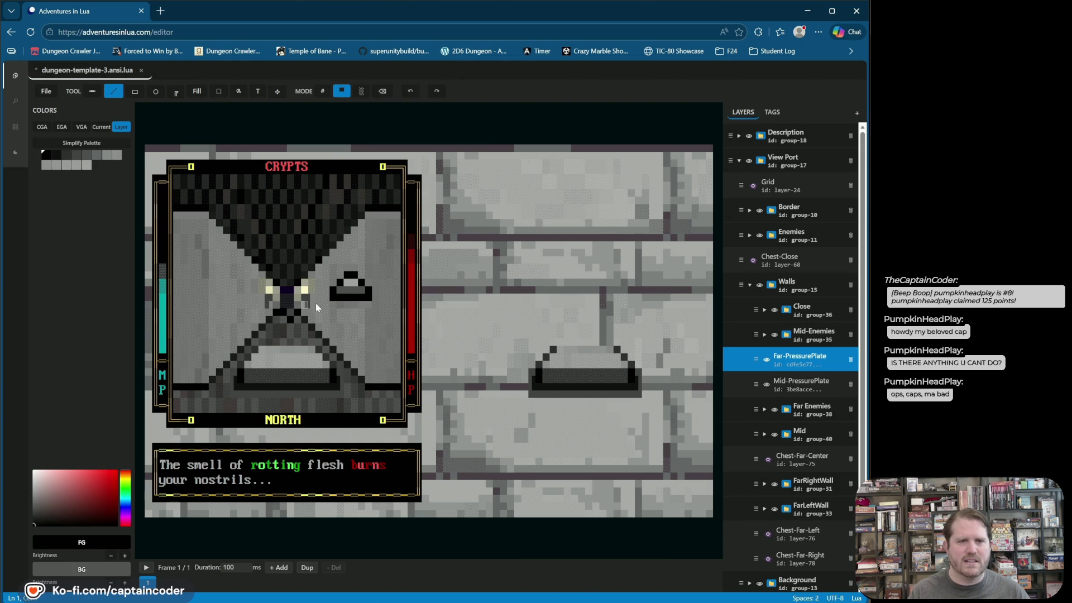
{"action": "left_click", "coordinate": [410, 91]}
{"action": "left_click", "coordinate": [274, 320]}
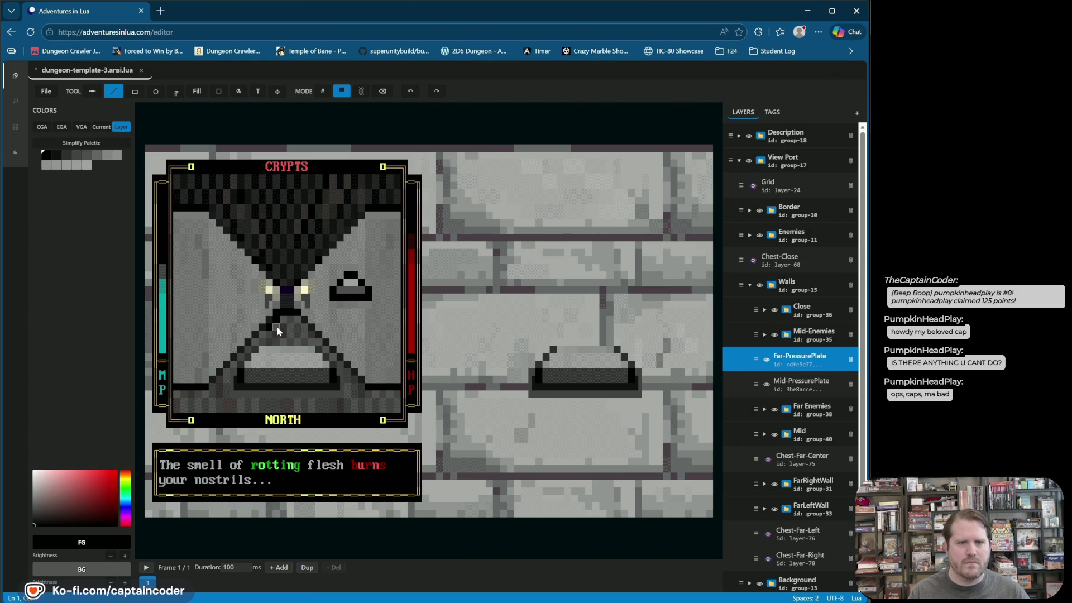
{"action": "left_click", "coordinate": [410, 98]}
{"action": "left_click", "coordinate": [264, 333]}
{"action": "left_click", "coordinate": [403, 96]}
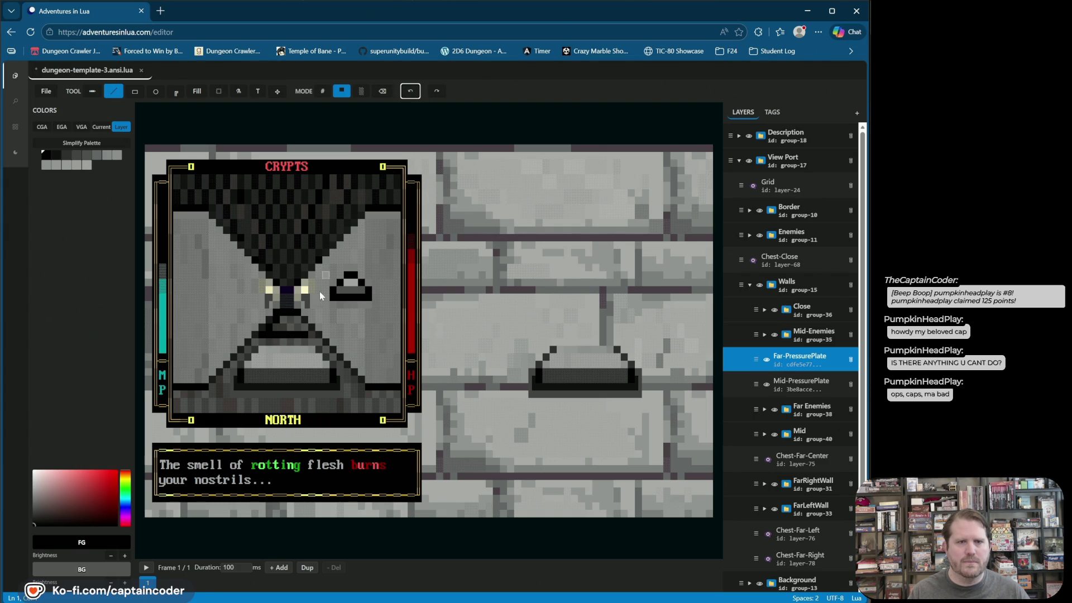
{"action": "left_click", "coordinate": [310, 334]}
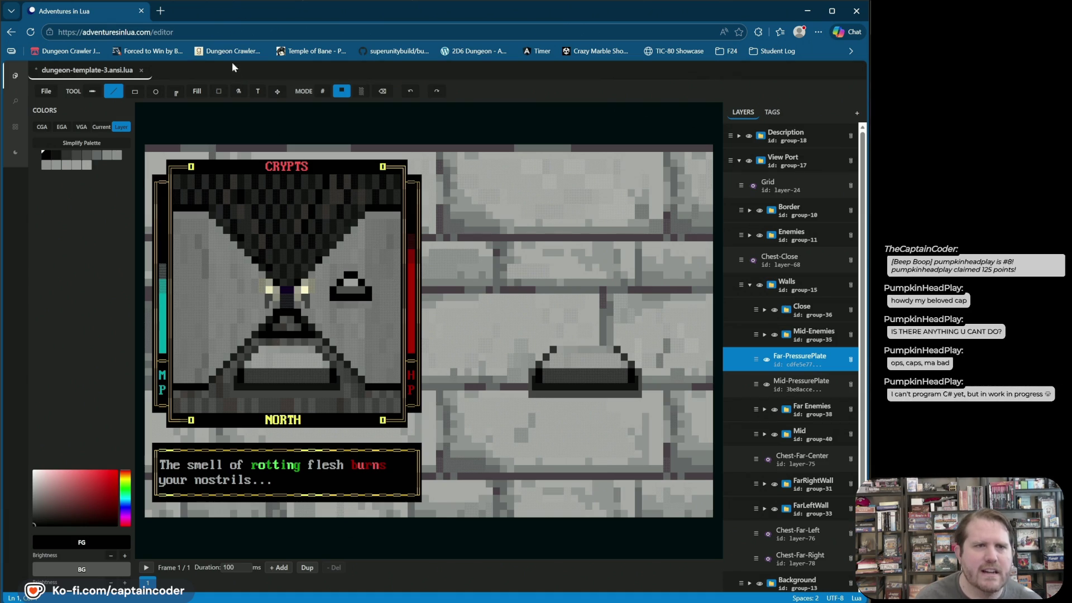
- Sample the light grey from the canvas, then pick a darker grey swatch
{"action": "left_click", "coordinate": [347, 288], "text": "alt"}
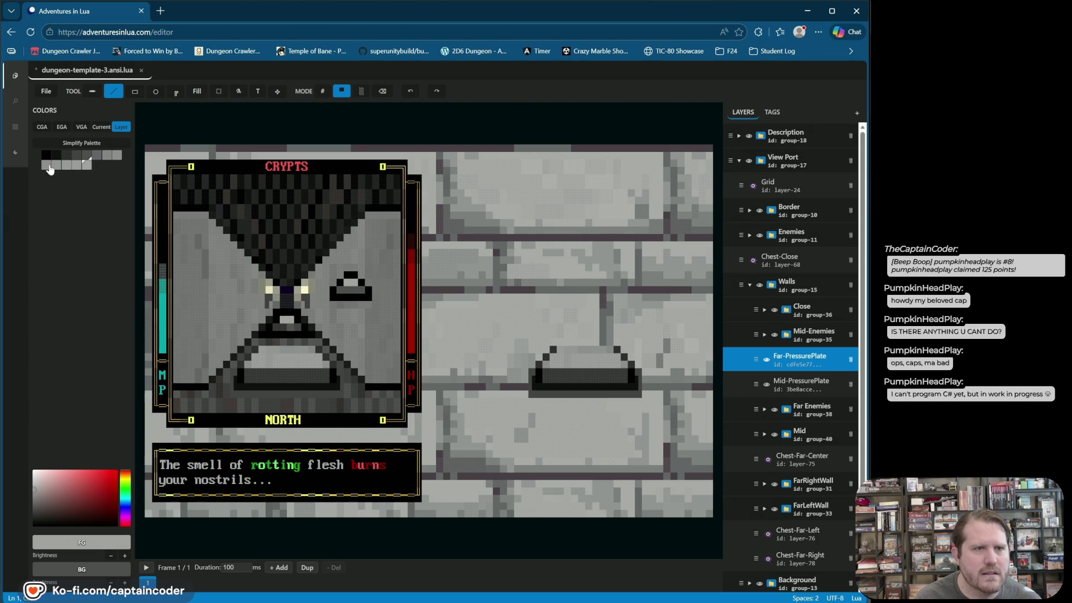
{"action": "left_click", "coordinate": [84, 157]}
{"action": "left_click", "coordinate": [77, 156]}
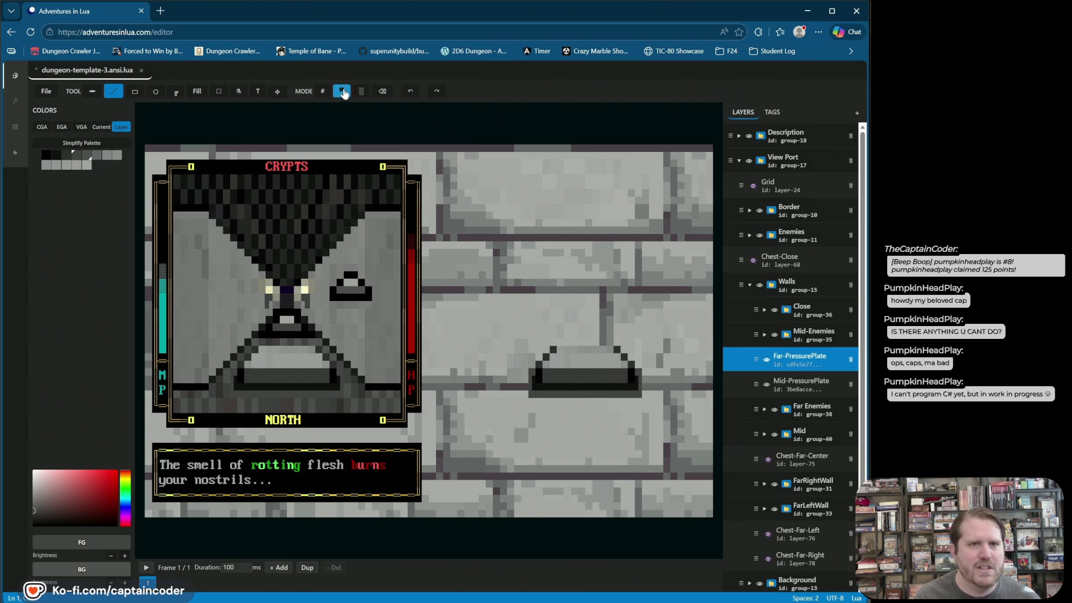
- In character mode, choose the lower-bar glyph from the palette's block characters
{"action": "left_click", "coordinate": [322, 91]}
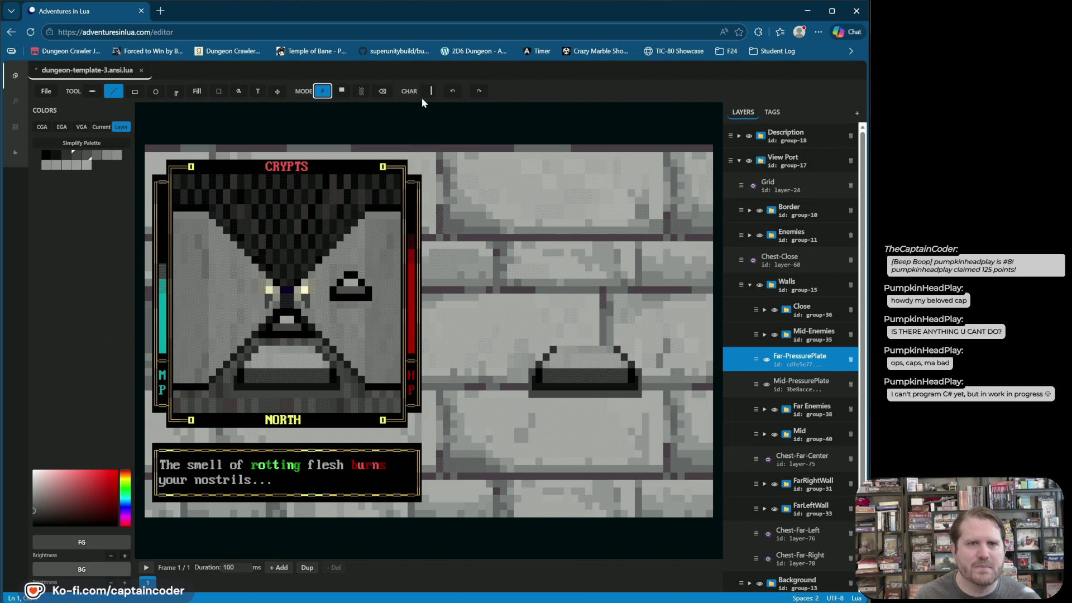
{"action": "left_click", "coordinate": [271, 329]}
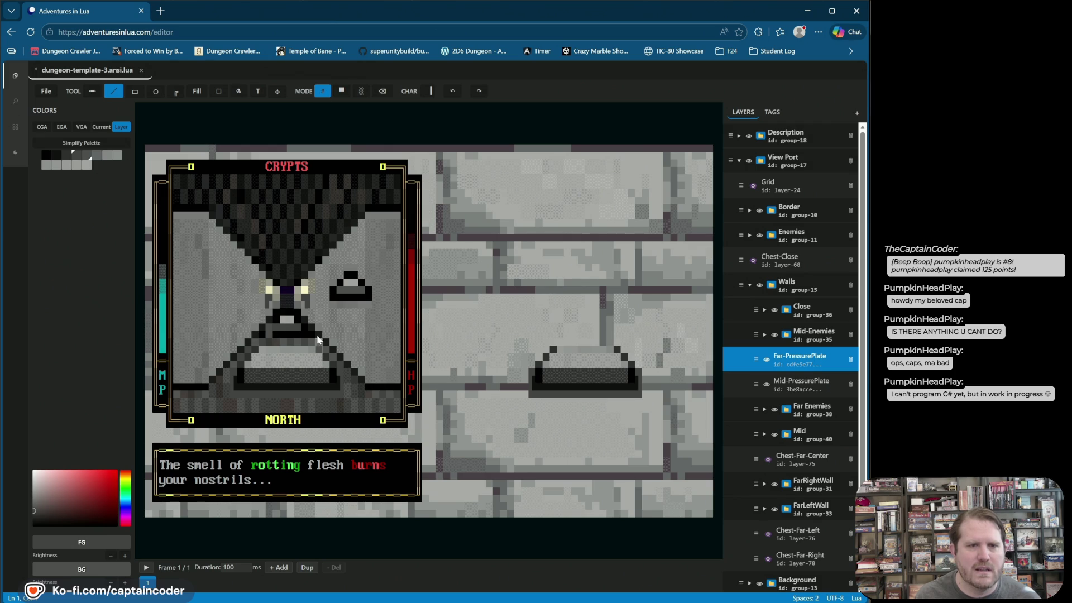
{"action": "left_click", "coordinate": [453, 91]}
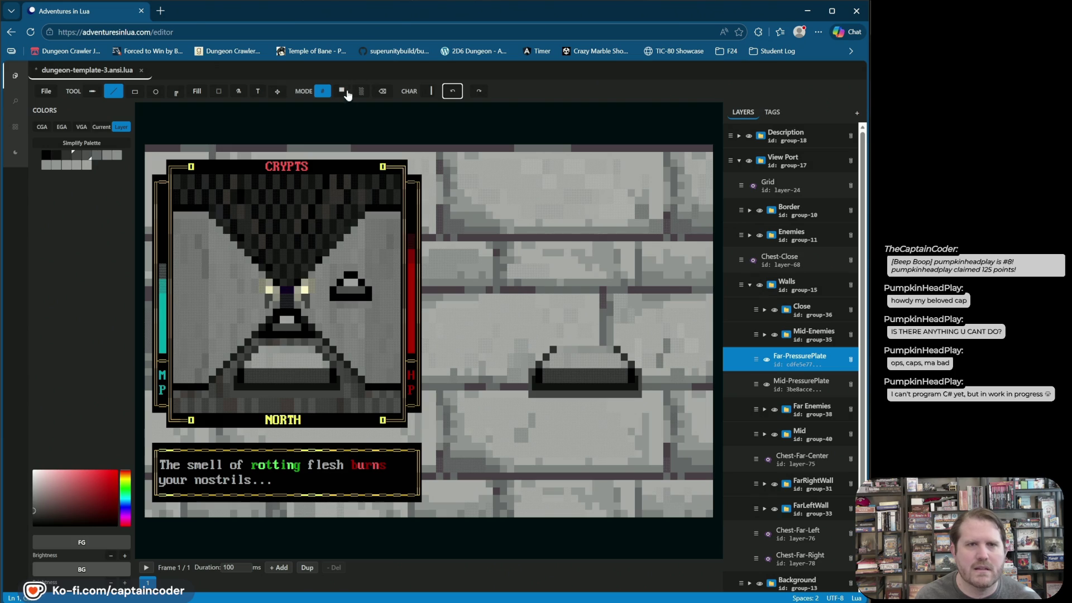
{"action": "left_click", "coordinate": [428, 93]}
{"action": "left_click", "coordinate": [478, 108]}
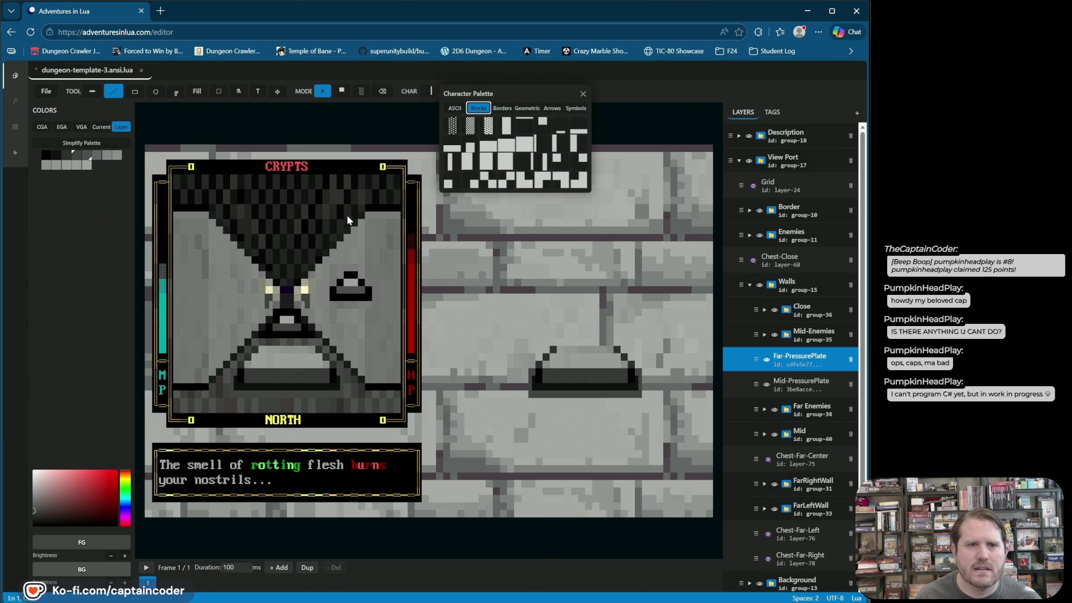
{"action": "left_click", "coordinate": [582, 93]}
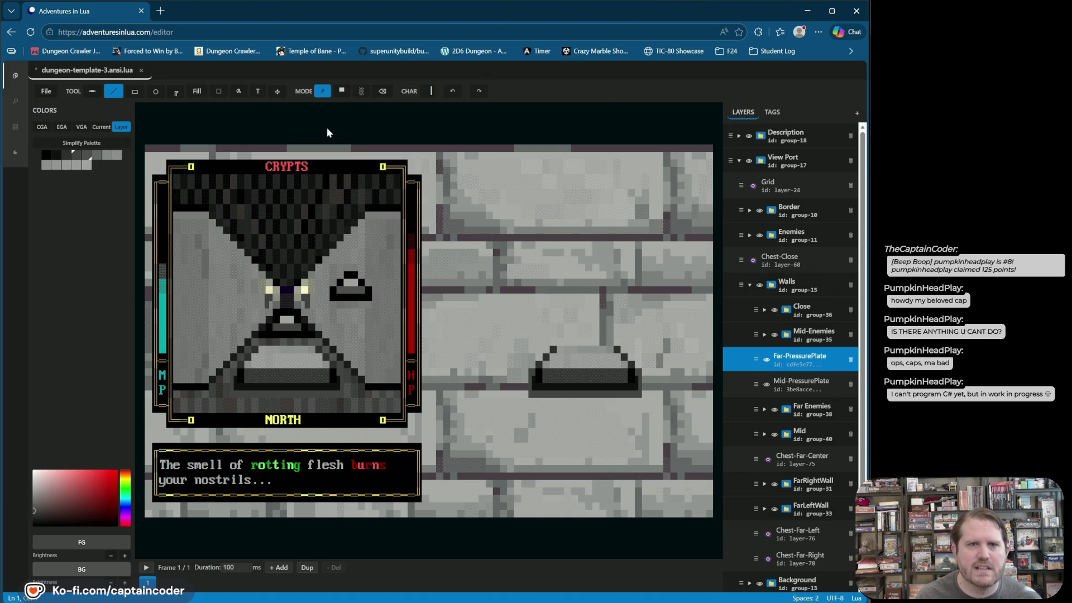
{"action": "left_click", "coordinate": [425, 90]}
{"action": "left_click", "coordinate": [479, 107]}
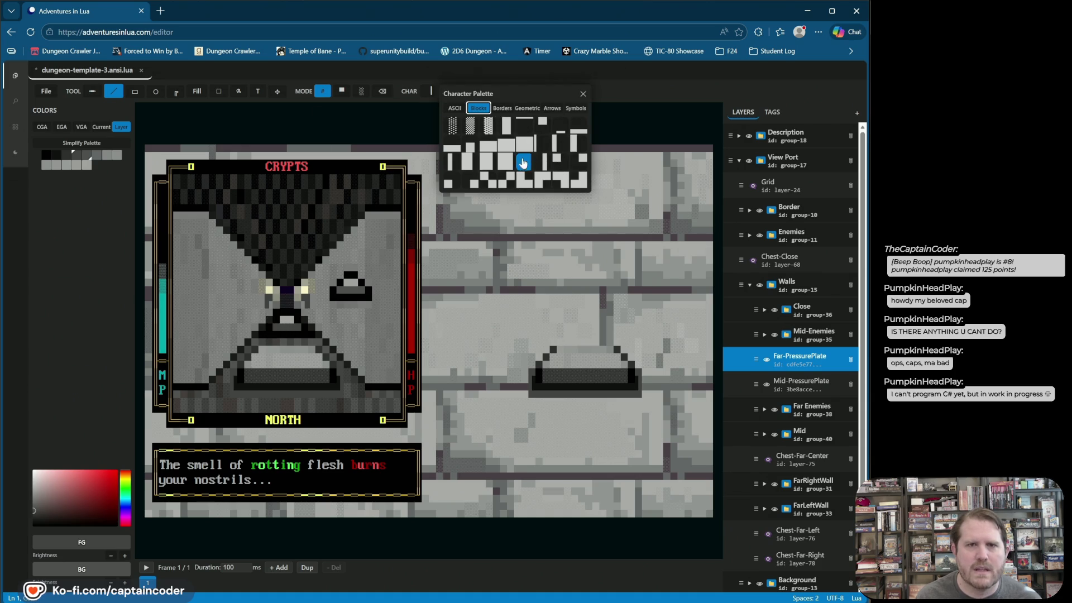
{"action": "left_click", "coordinate": [560, 125]}
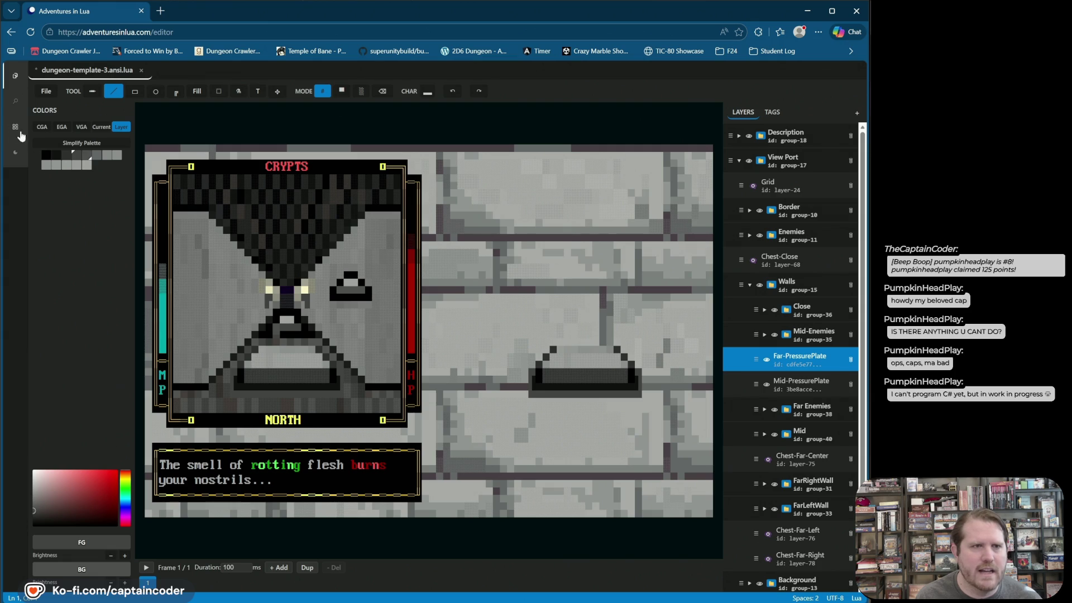
- Paint a few plate cells on black background, then set background grey and foreground black
{"action": "right_click", "coordinate": [46, 158]}
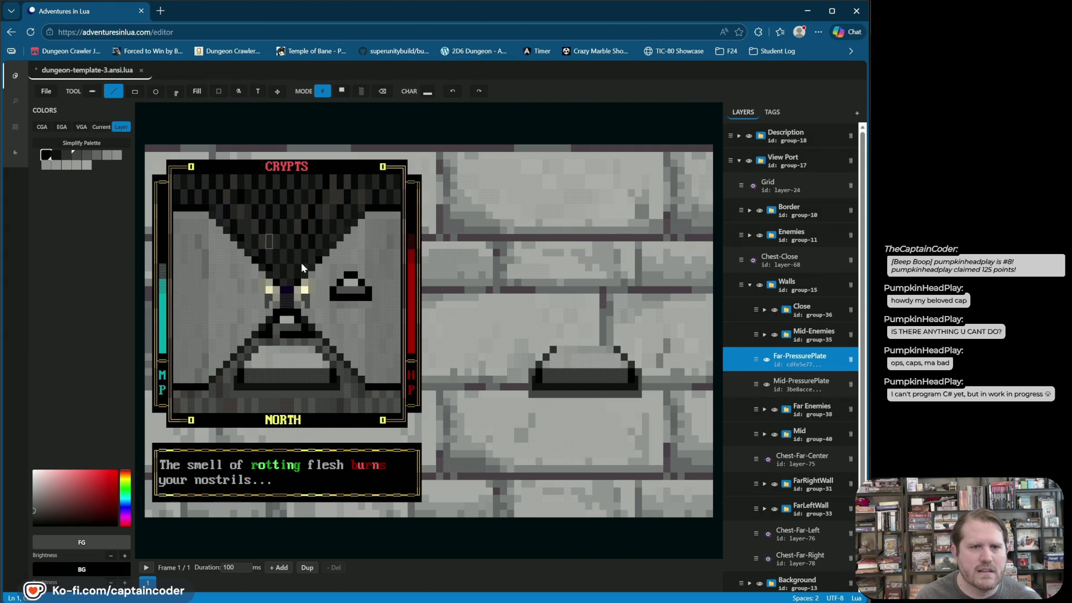
{"action": "left_click_drag", "start_coordinate": [269, 332], "coordinate": [277, 338]}
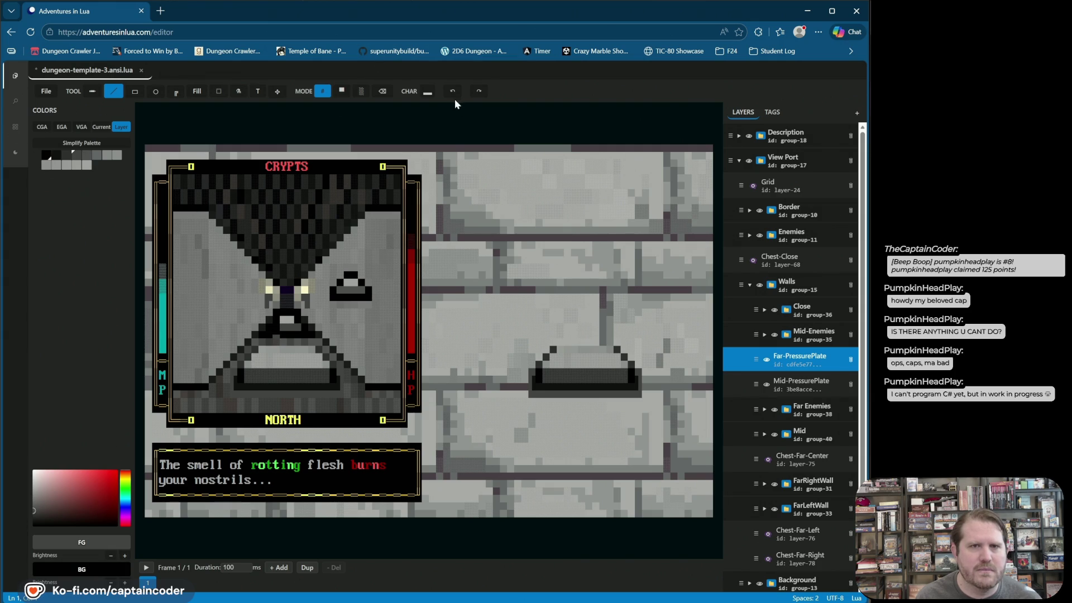
{"action": "right_click", "coordinate": [77, 156]}
{"action": "left_click", "coordinate": [46, 155]}
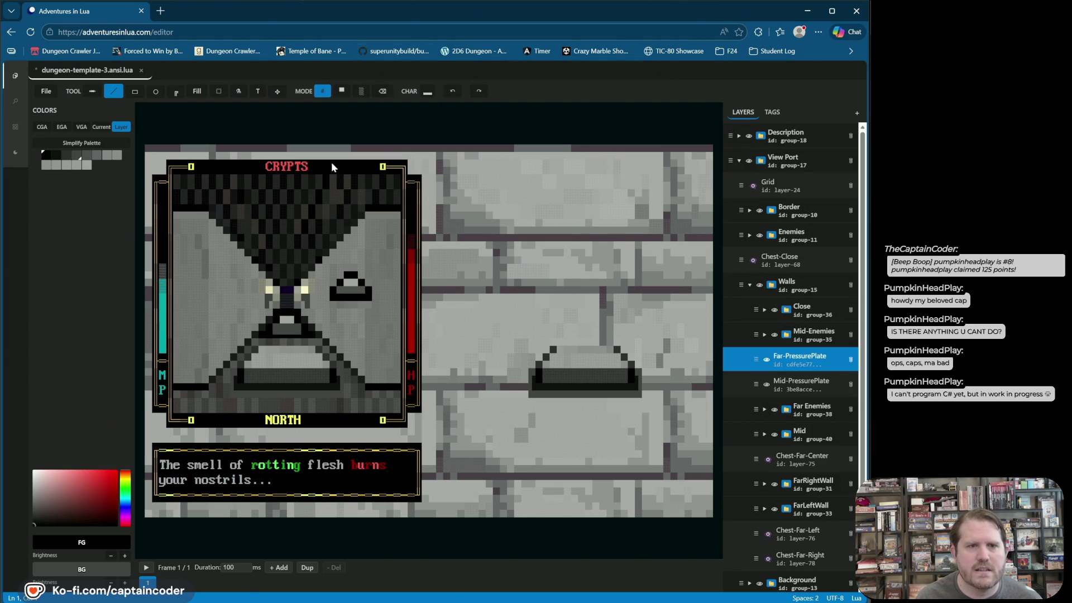
{"action": "left_click", "coordinate": [382, 91]}
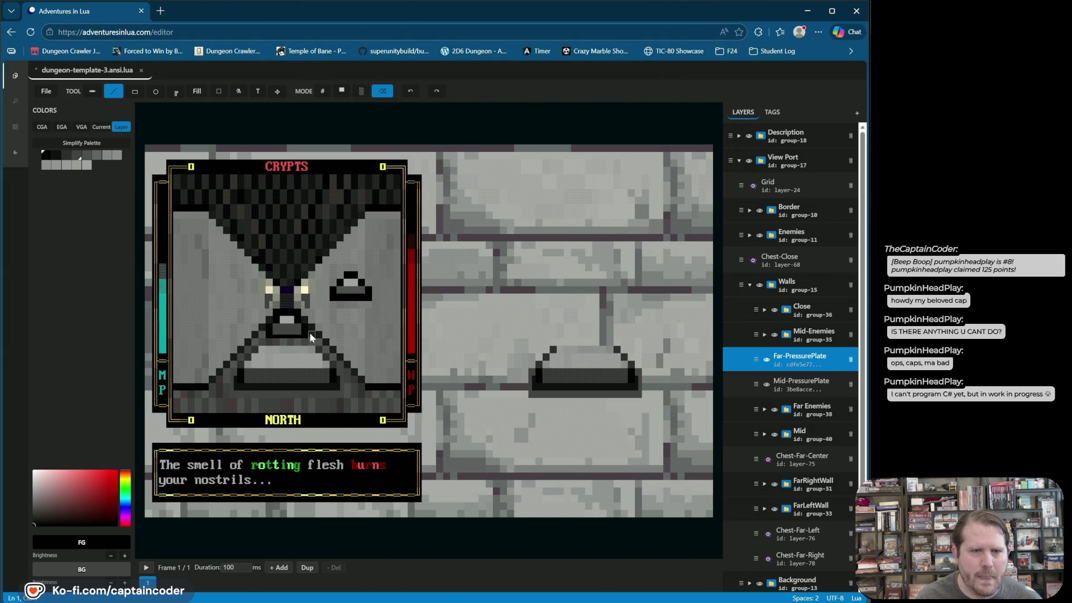
- Return to character mode and choose the vertical-bar block character
{"action": "left_click", "coordinate": [322, 91]}
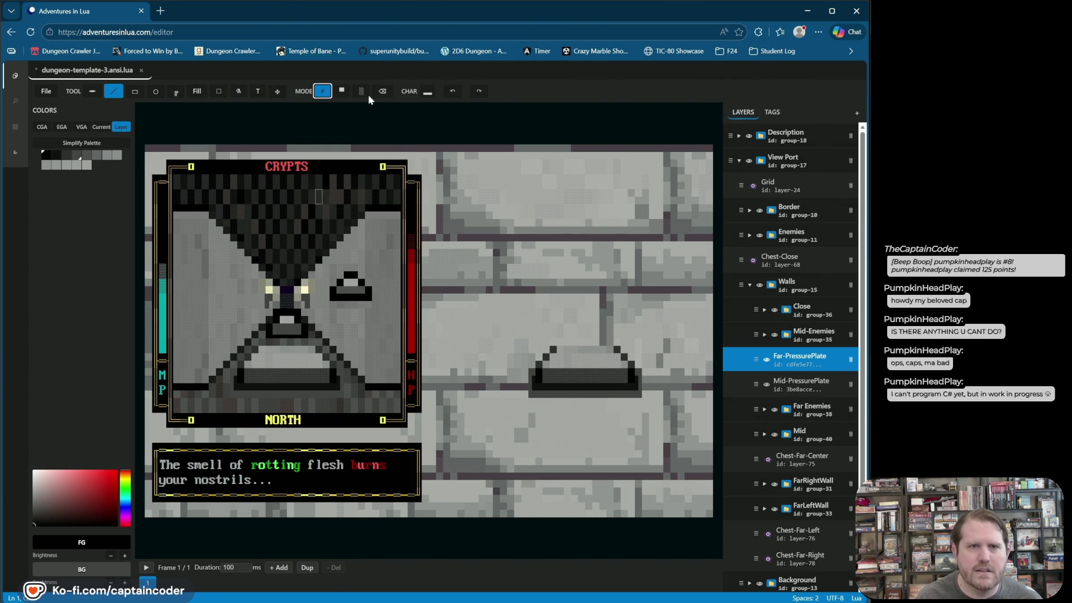
{"action": "left_click", "coordinate": [335, 91]}
{"action": "left_click", "coordinate": [322, 91]}
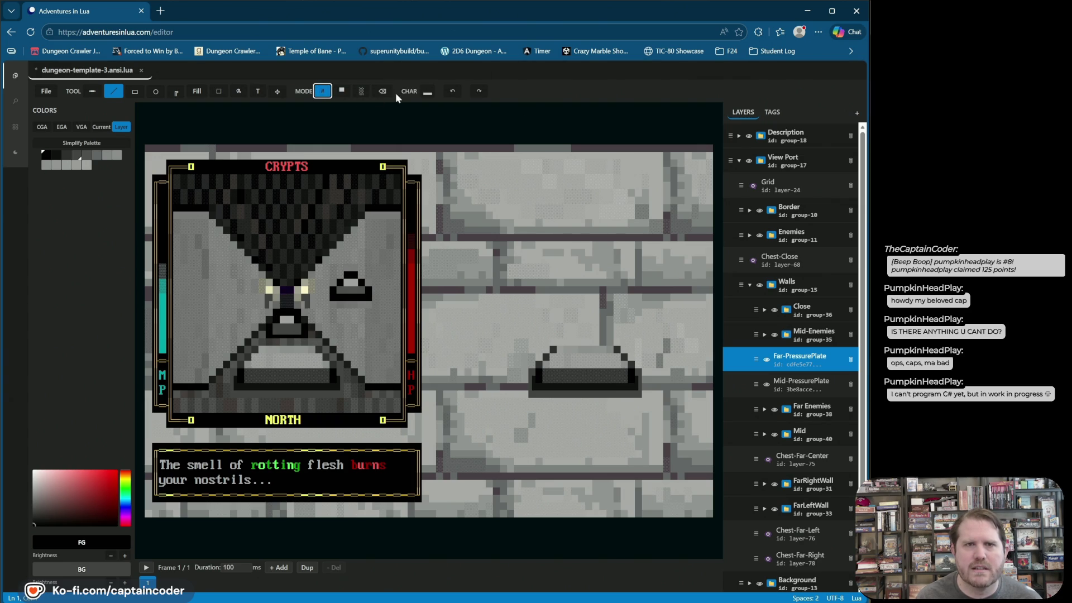
{"action": "left_click", "coordinate": [427, 91]}
{"action": "left_click", "coordinate": [479, 109]}
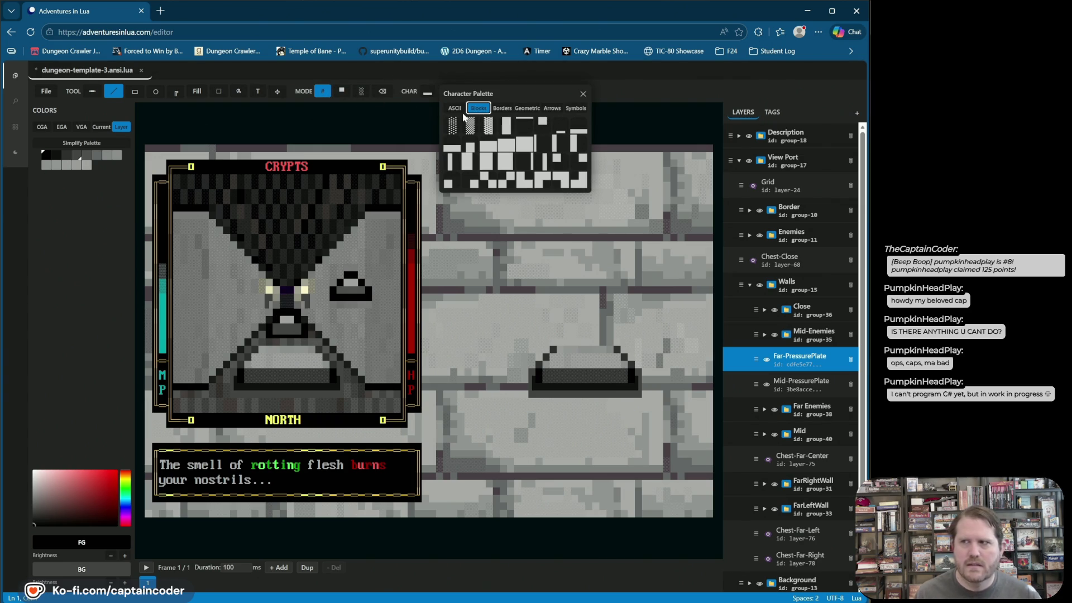
{"action": "left_click", "coordinate": [487, 125]}
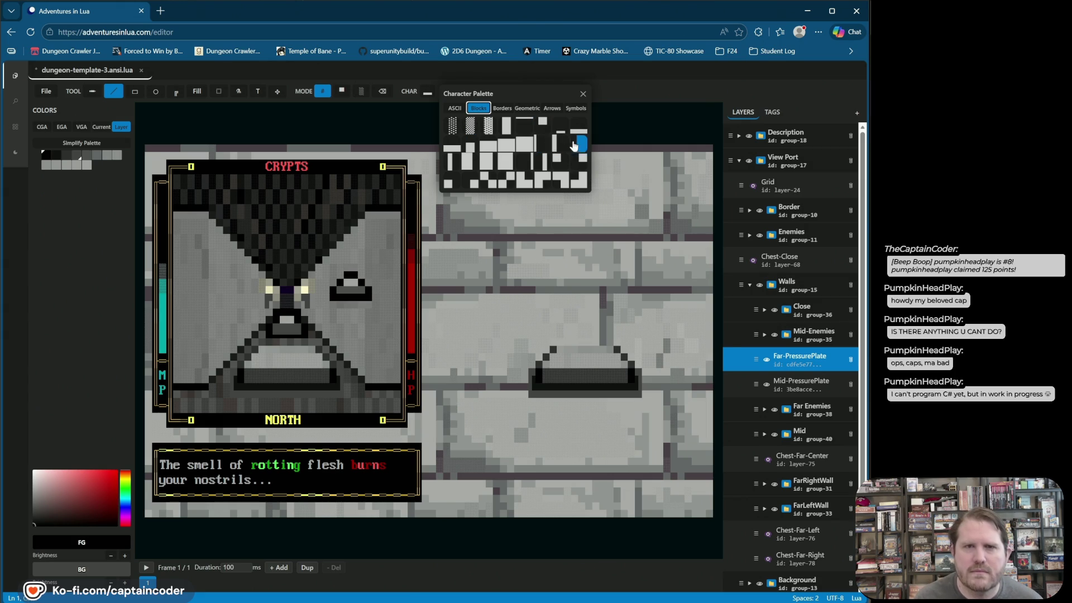
{"action": "left_click", "coordinate": [525, 163]}
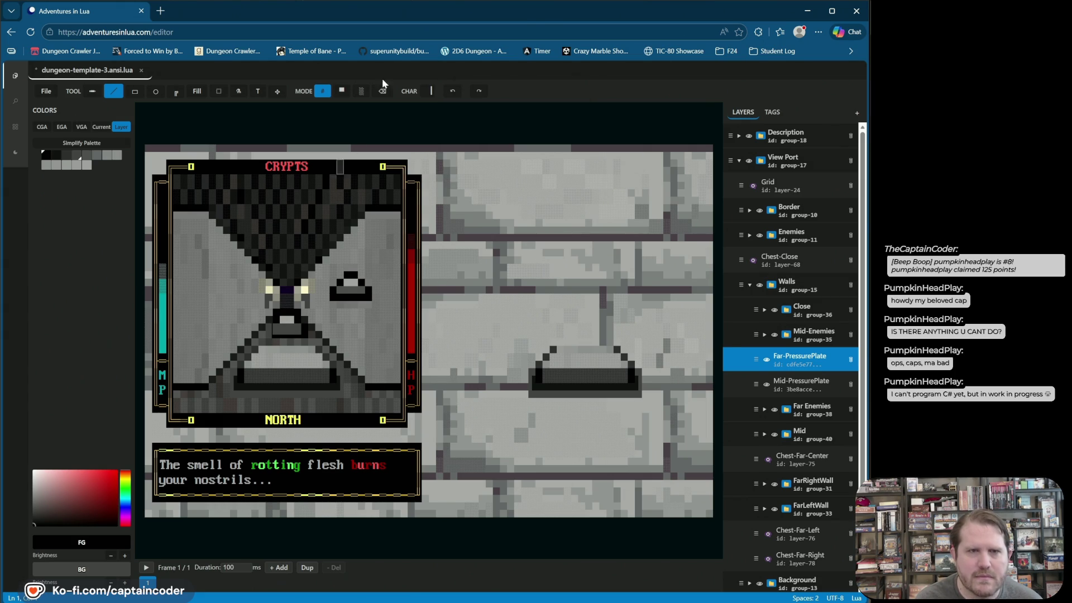
- Try the last block character, then another block, then a small square block glyph
{"action": "left_click", "coordinate": [431, 91]}
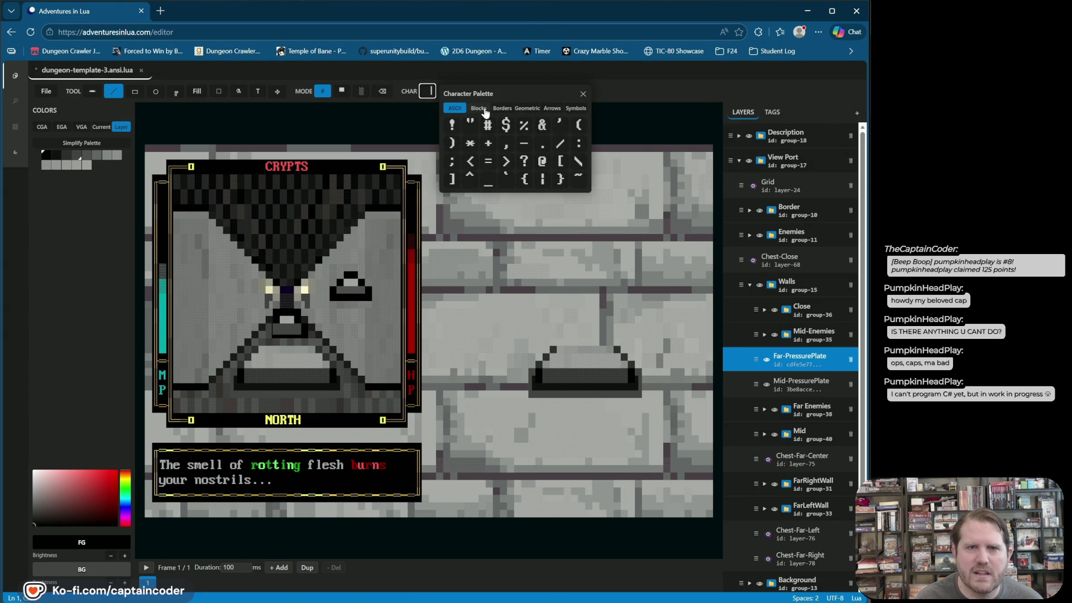
{"action": "left_click", "coordinate": [481, 108]}
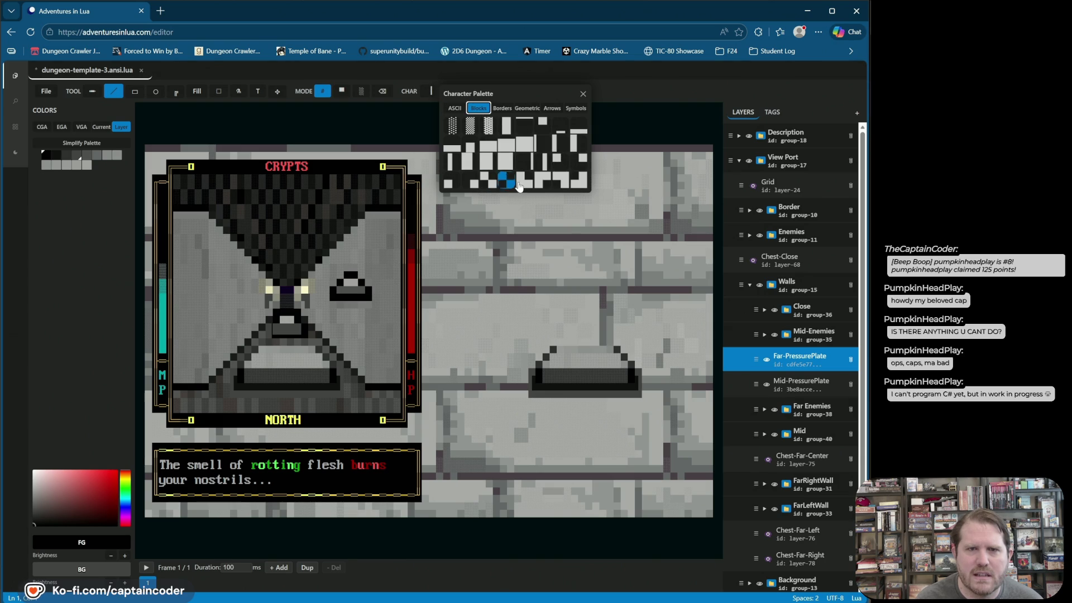
{"action": "left_click", "coordinate": [586, 185]}
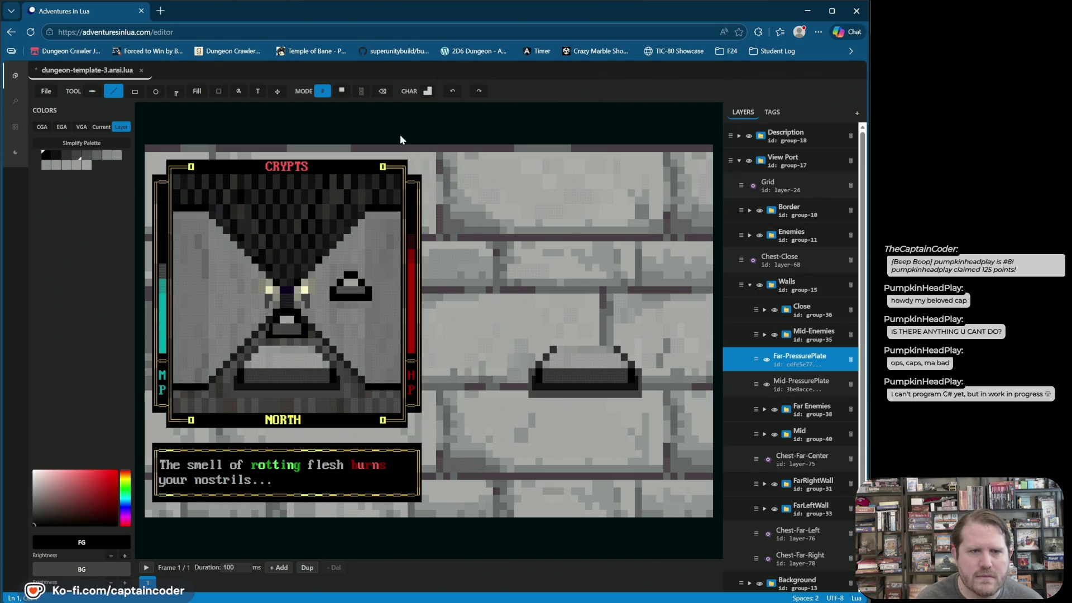
{"action": "left_click", "coordinate": [429, 93]}
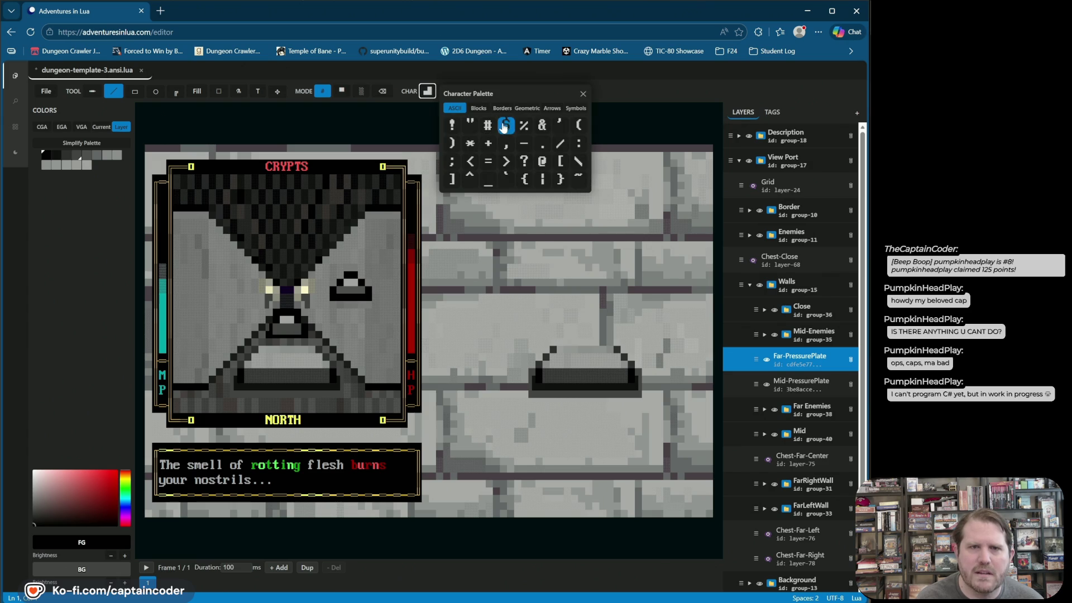
{"action": "left_click", "coordinate": [478, 109]}
{"action": "left_click", "coordinate": [525, 179]}
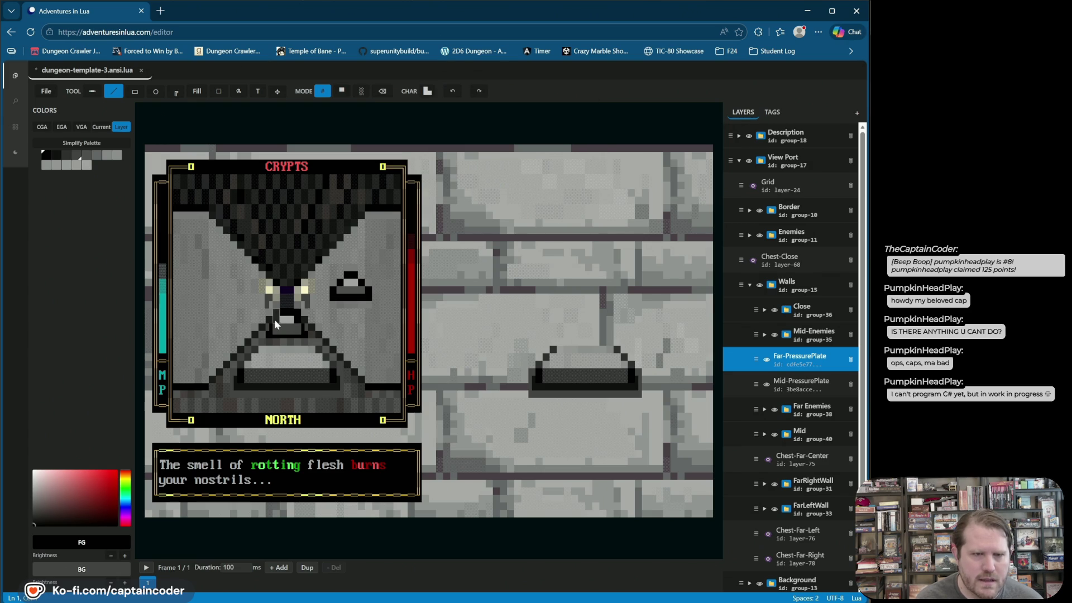
{"action": "left_click", "coordinate": [431, 94]}
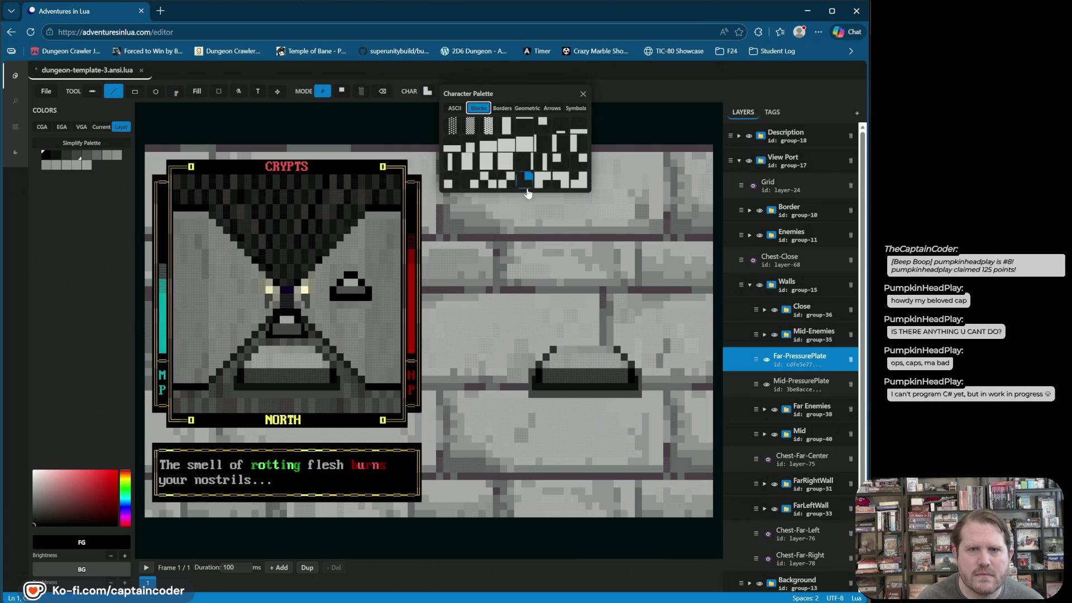
{"action": "left_click", "coordinate": [456, 186]}
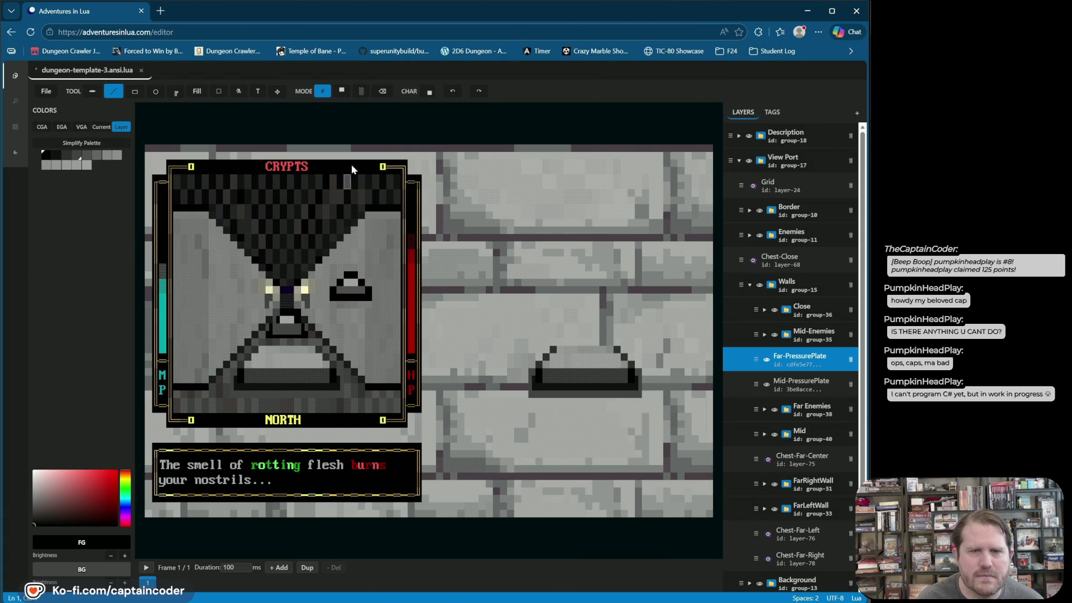
- Pick a bottom-row block character and undo the last change to the plate
{"action": "left_click", "coordinate": [429, 92]}
{"action": "left_click", "coordinate": [479, 108]}
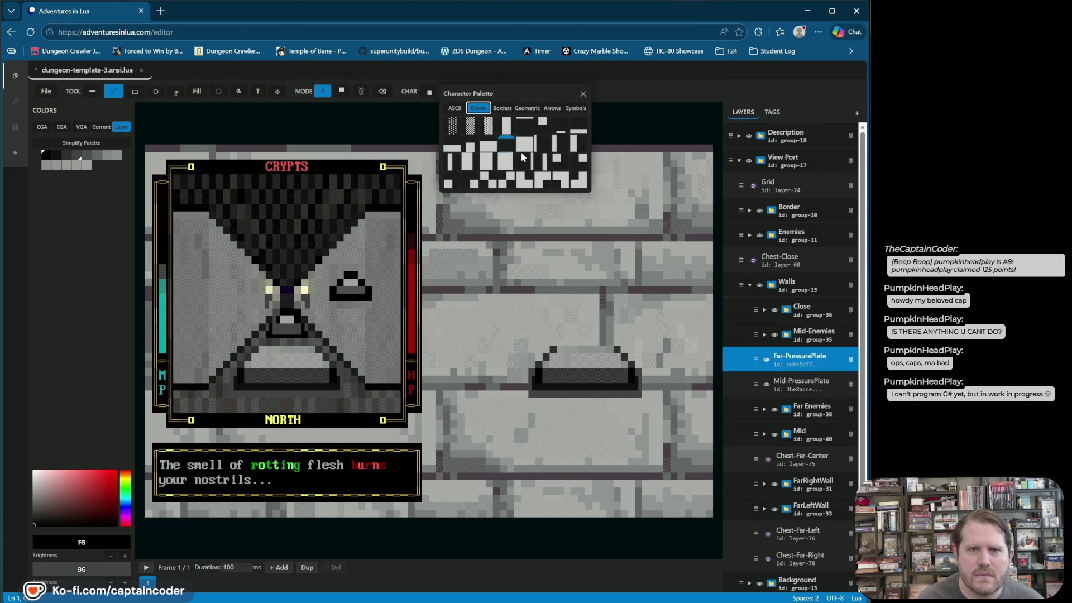
{"action": "left_click", "coordinate": [502, 107]}
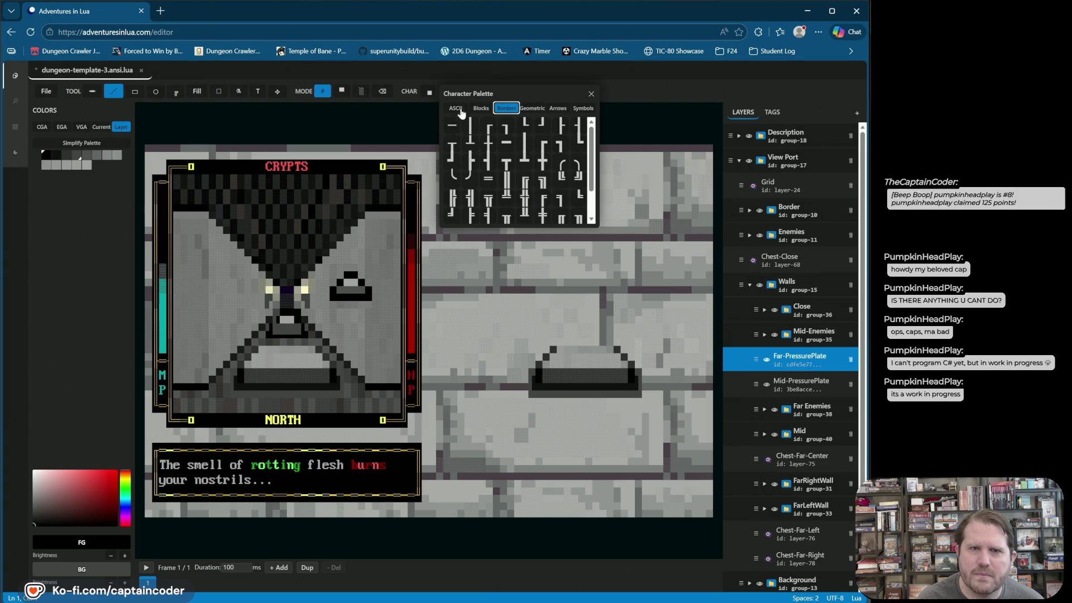
{"action": "left_click", "coordinate": [482, 109]}
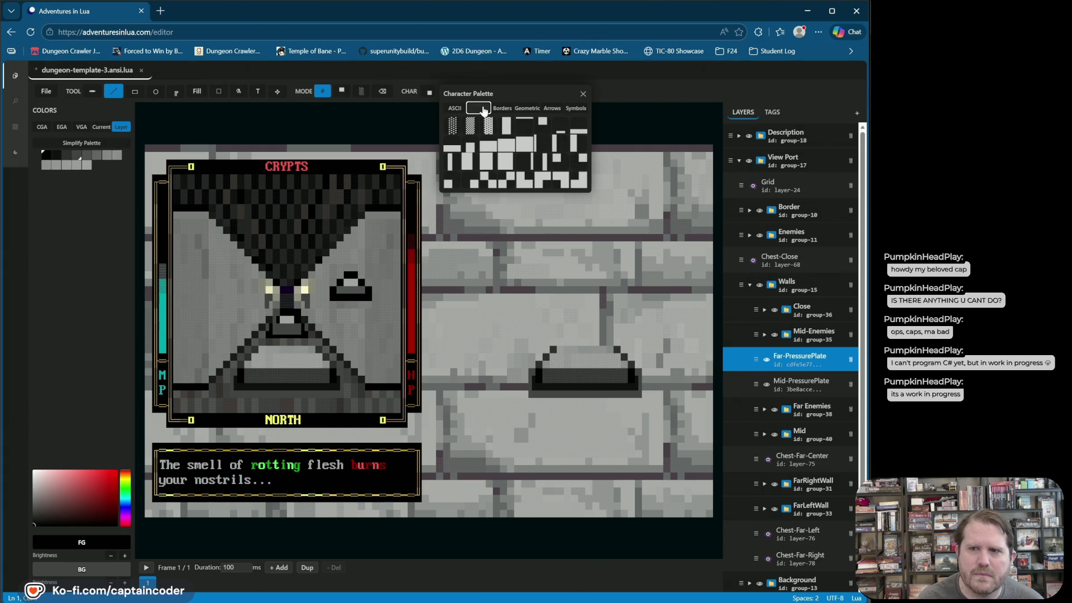
{"action": "left_click", "coordinate": [579, 181]}
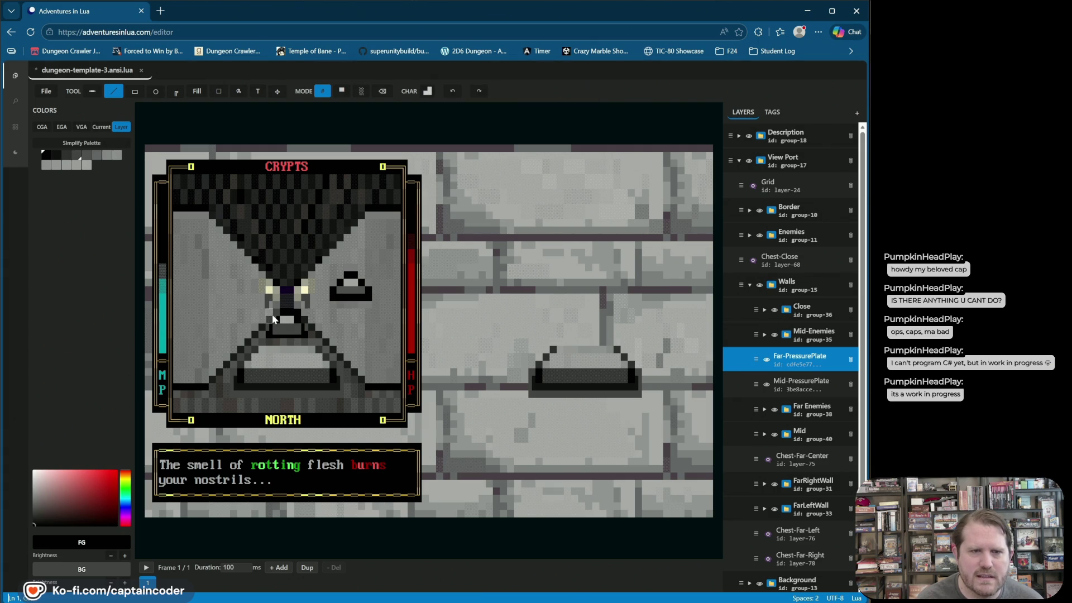
{"action": "left_click", "coordinate": [451, 94]}
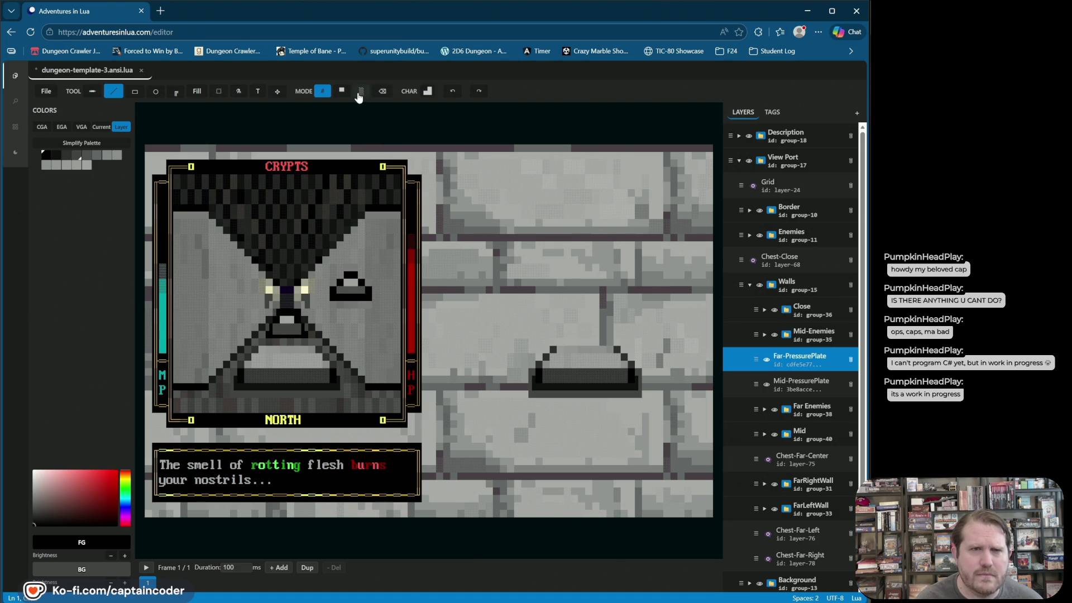
- Erase a row of stray cells around the far pressure plate
{"action": "left_click", "coordinate": [341, 91]}
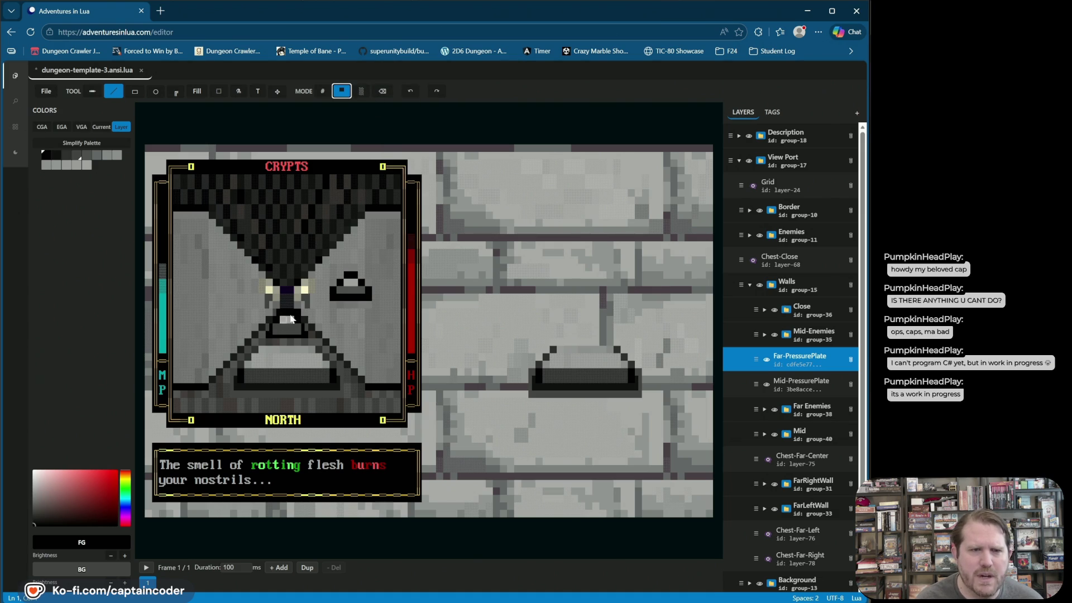
{"action": "left_click", "coordinate": [382, 91]}
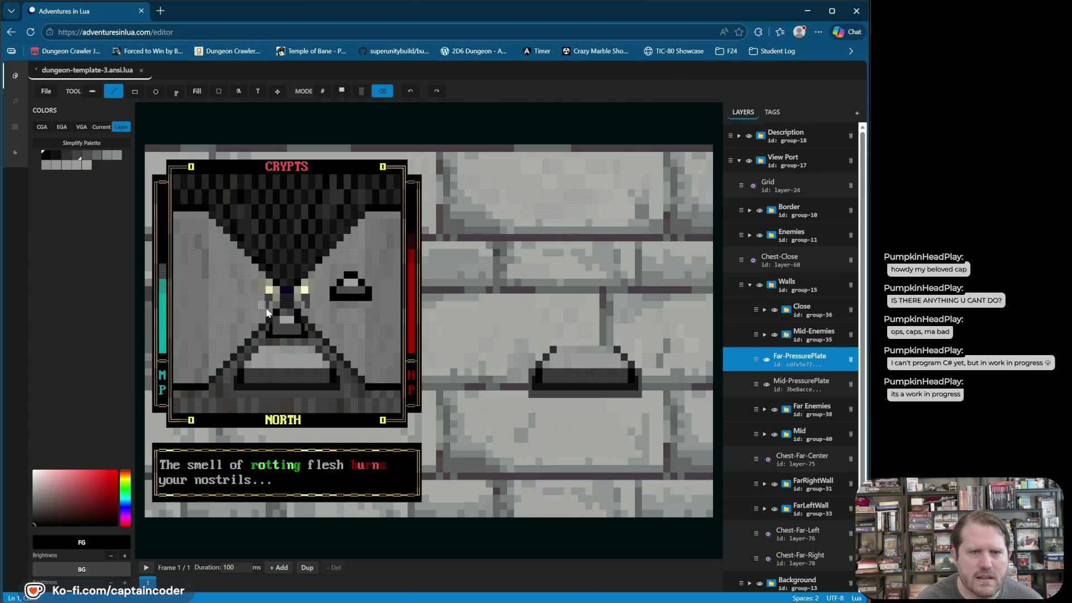
{"action": "left_click_drag", "start_coordinate": [260, 325], "coordinate": [336, 325]}
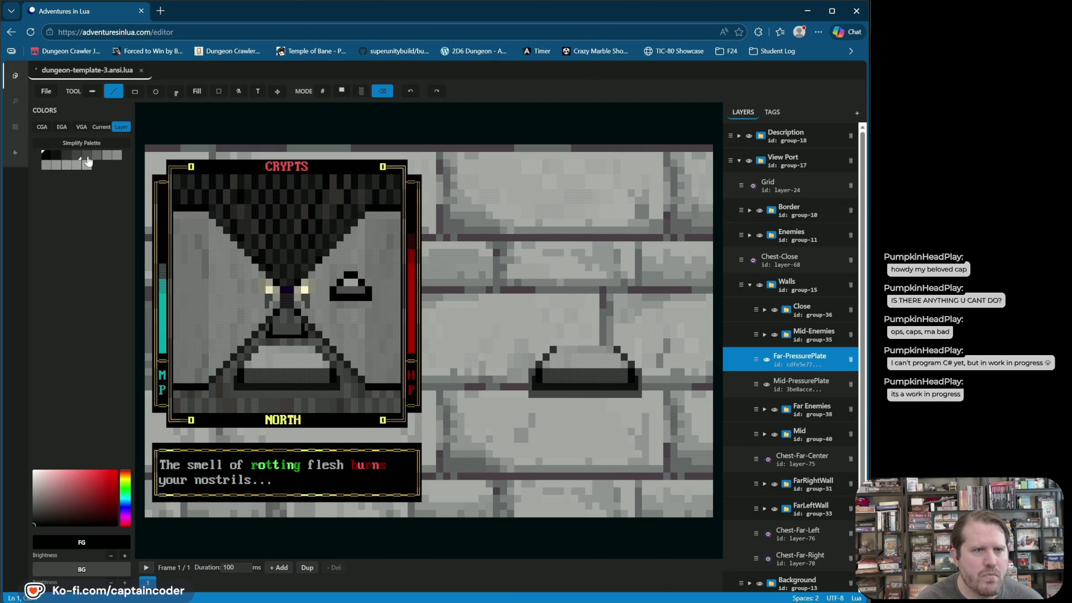
- Paint the plate cells beneath the purple pixel in light-grey solid blocks
{"action": "left_click", "coordinate": [46, 165]}
{"action": "left_click", "coordinate": [342, 91]}
{"action": "left_click_drag", "start_coordinate": [280, 300], "coordinate": [292, 324]}
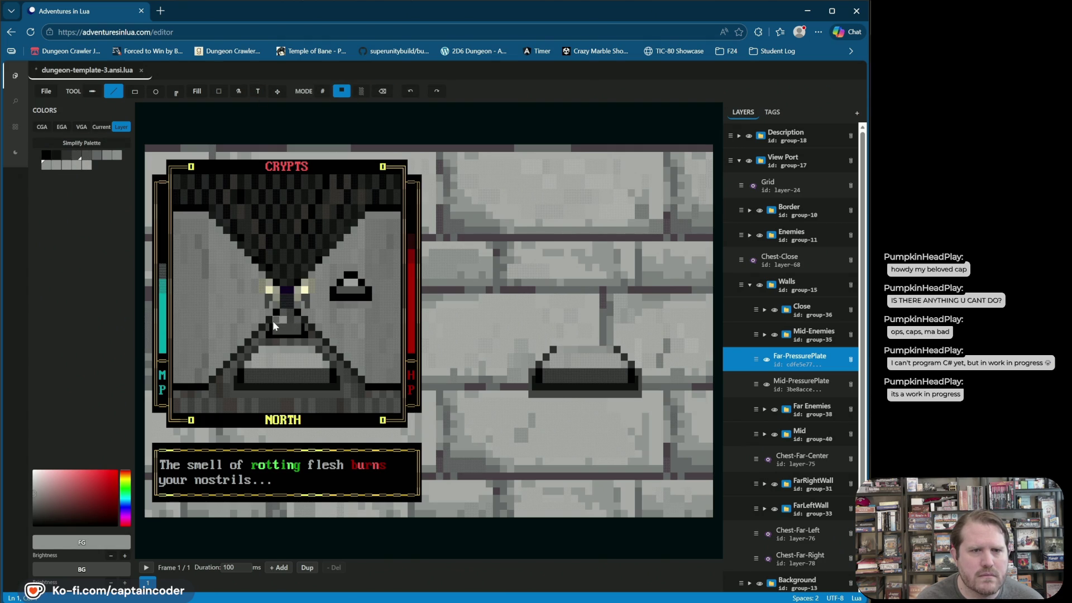
{"action": "left_click", "coordinate": [293, 323]}
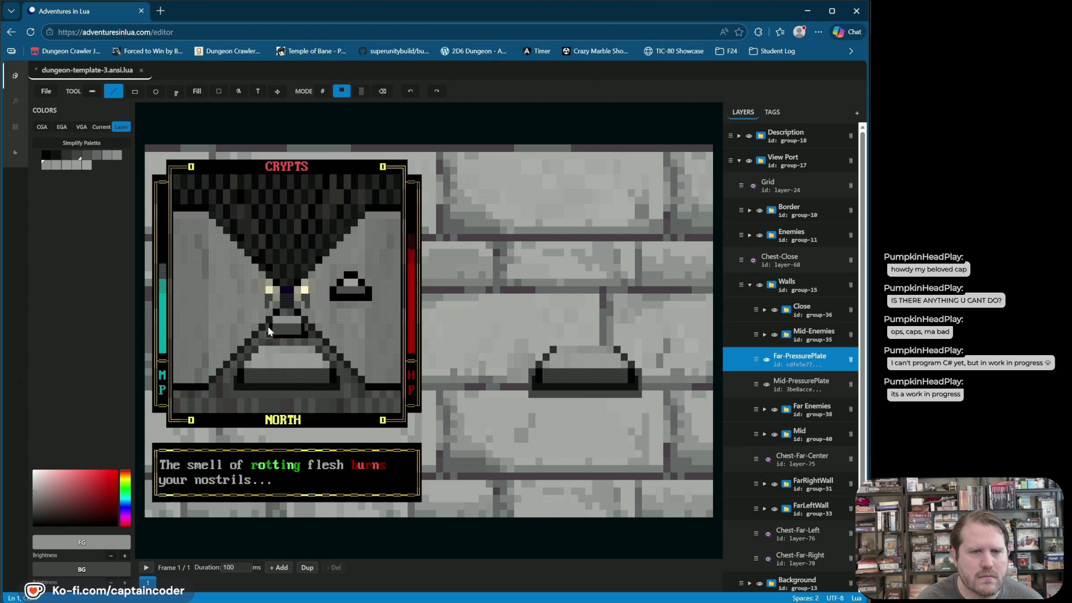
{"action": "left_click", "coordinate": [292, 319]}
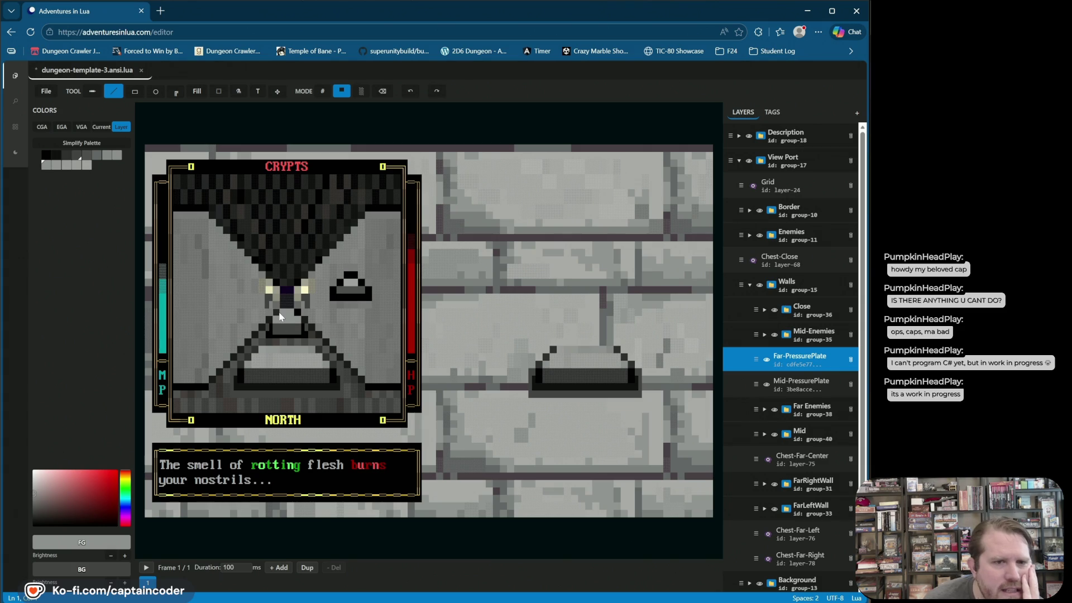
{"action": "left_click", "coordinate": [323, 91]}
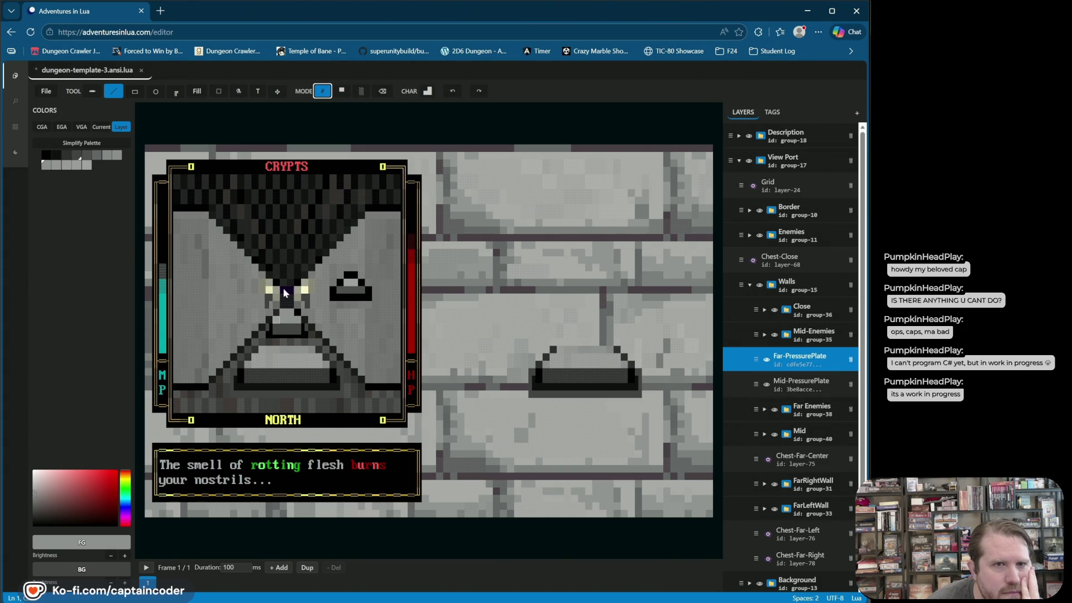
- Choose a lower-half block glyph, then a different block glyph, with black background
{"action": "left_click", "coordinate": [426, 91]}
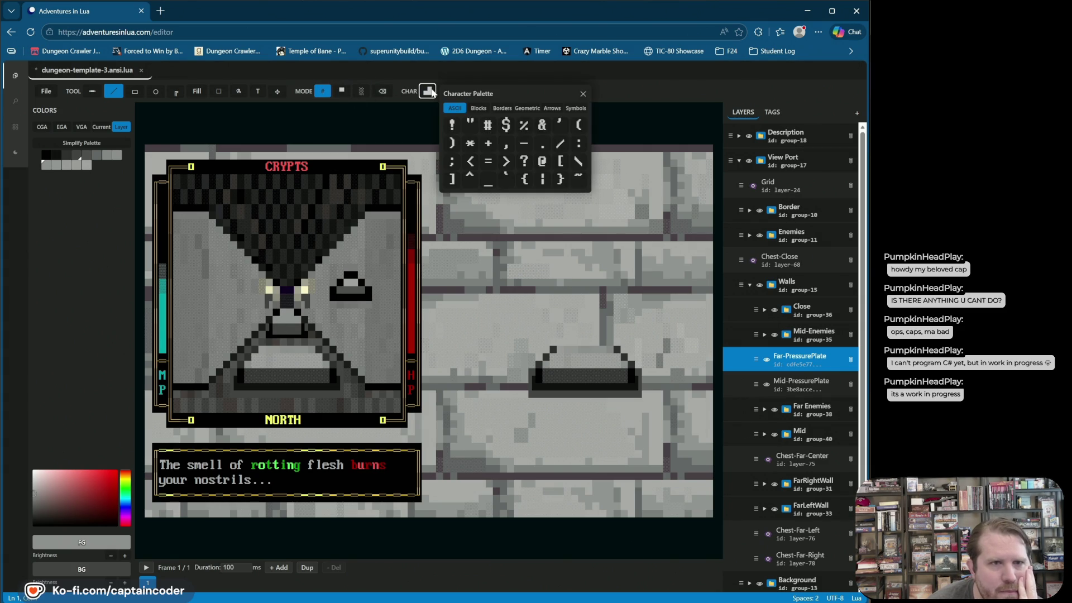
{"action": "left_click", "coordinate": [481, 109]}
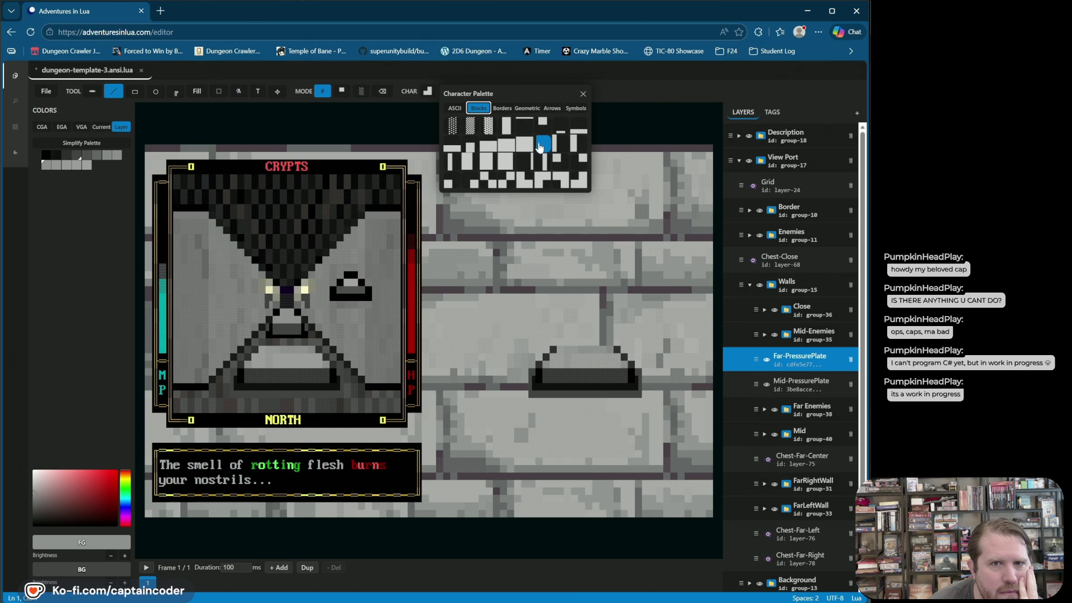
{"action": "left_click", "coordinate": [452, 148]}
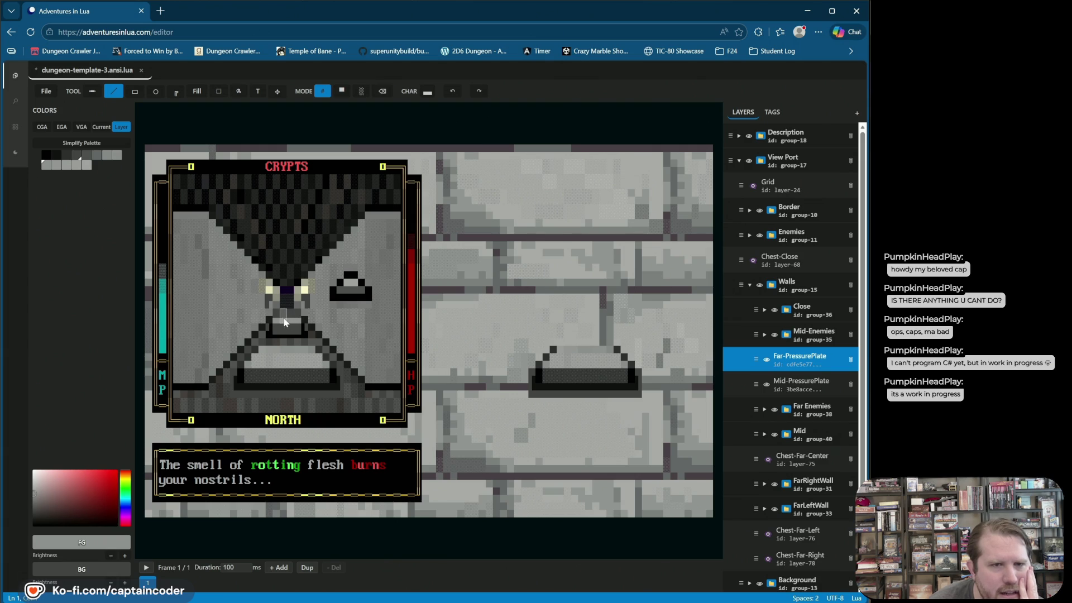
{"action": "left_click", "coordinate": [428, 92]}
{"action": "left_click", "coordinate": [478, 107]}
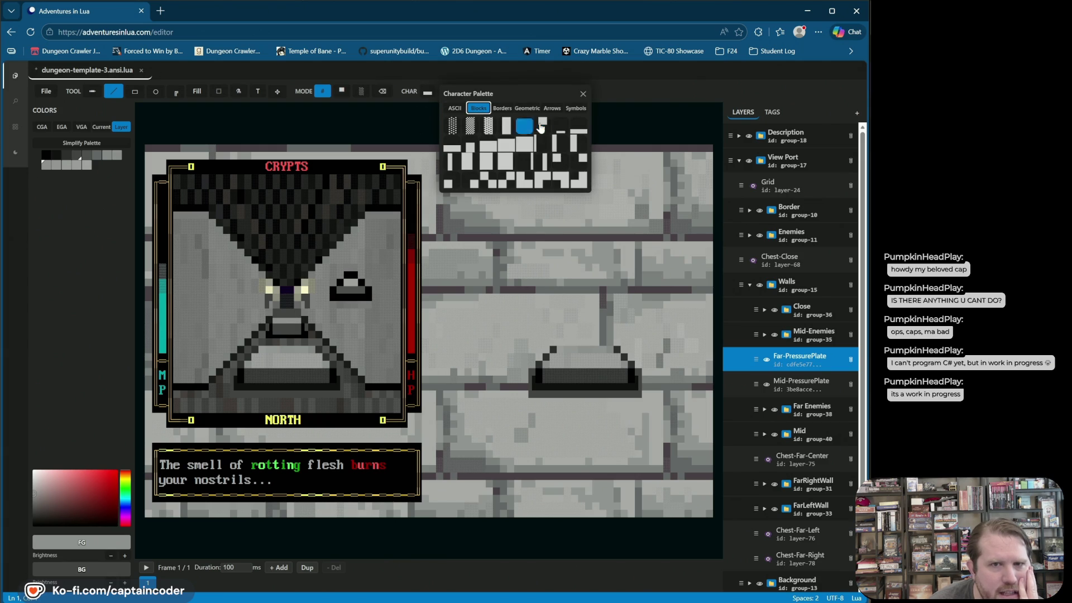
{"action": "left_click", "coordinate": [468, 146]}
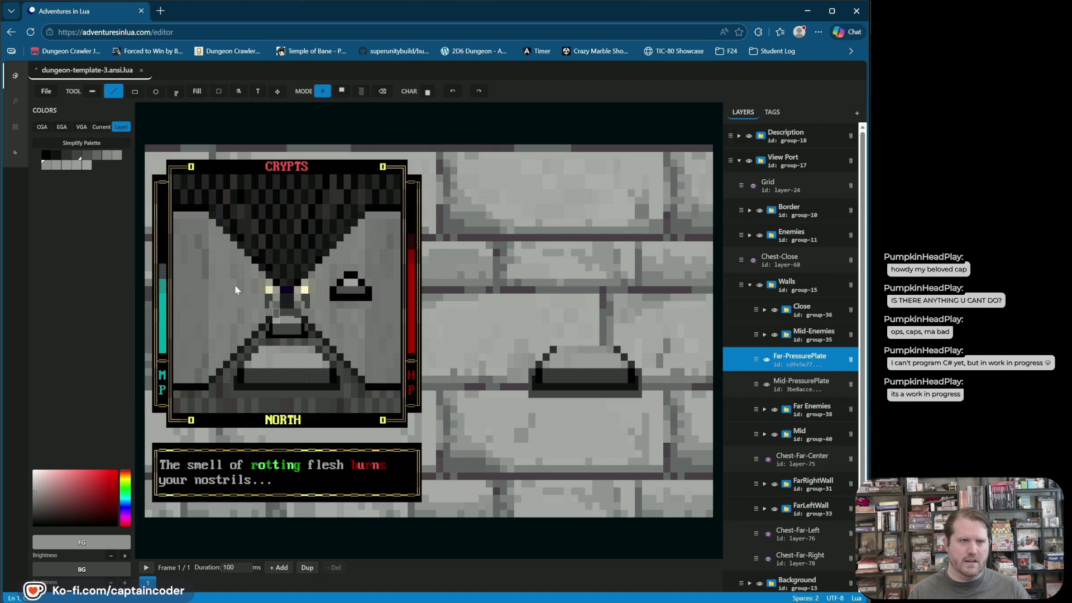
{"action": "left_click", "coordinate": [45, 160]}
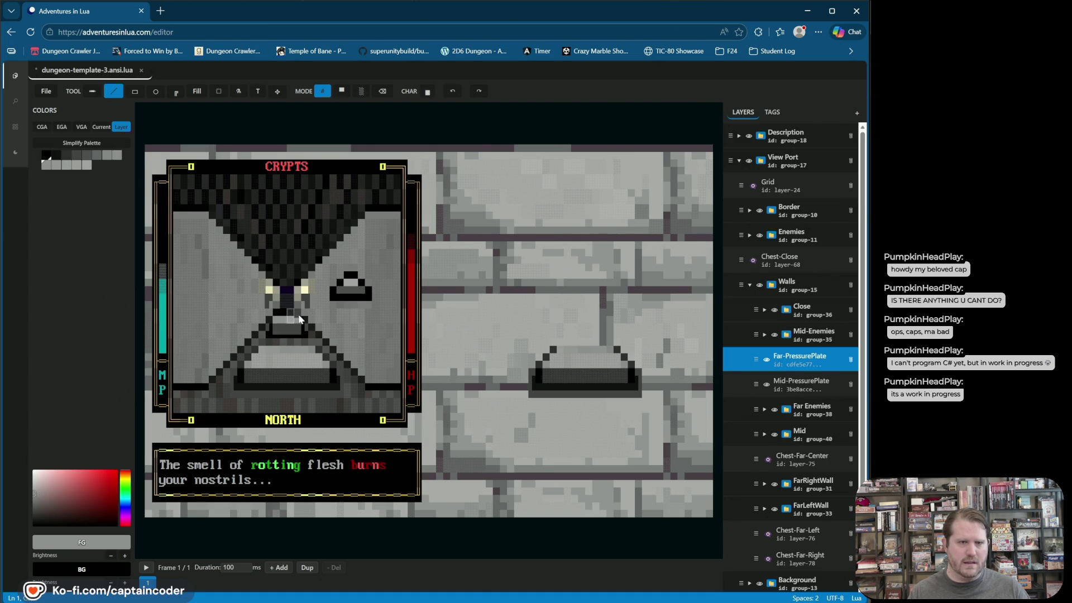
{"action": "left_click", "coordinate": [452, 92]}
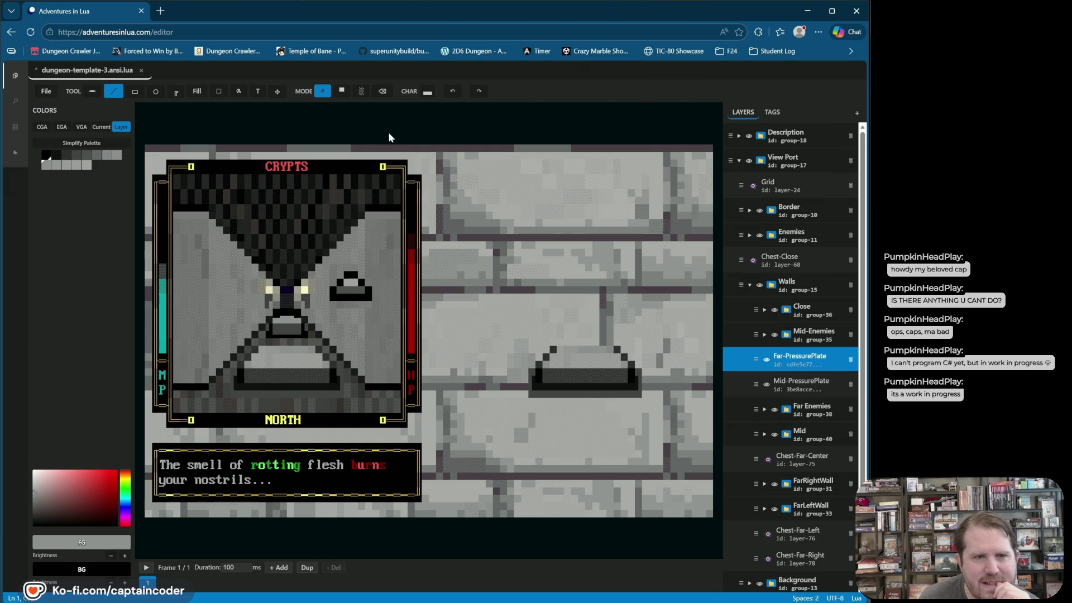
- Draw the plate's lower edge with low-bar and lower-block glyphs
{"action": "left_click", "coordinate": [428, 91]}
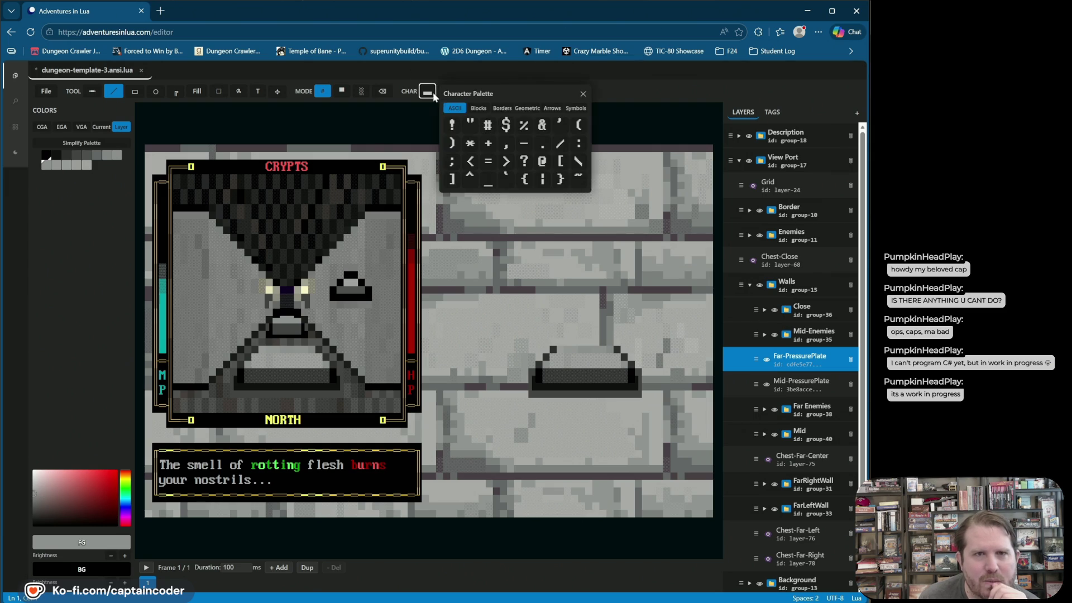
{"action": "left_click", "coordinate": [479, 107]}
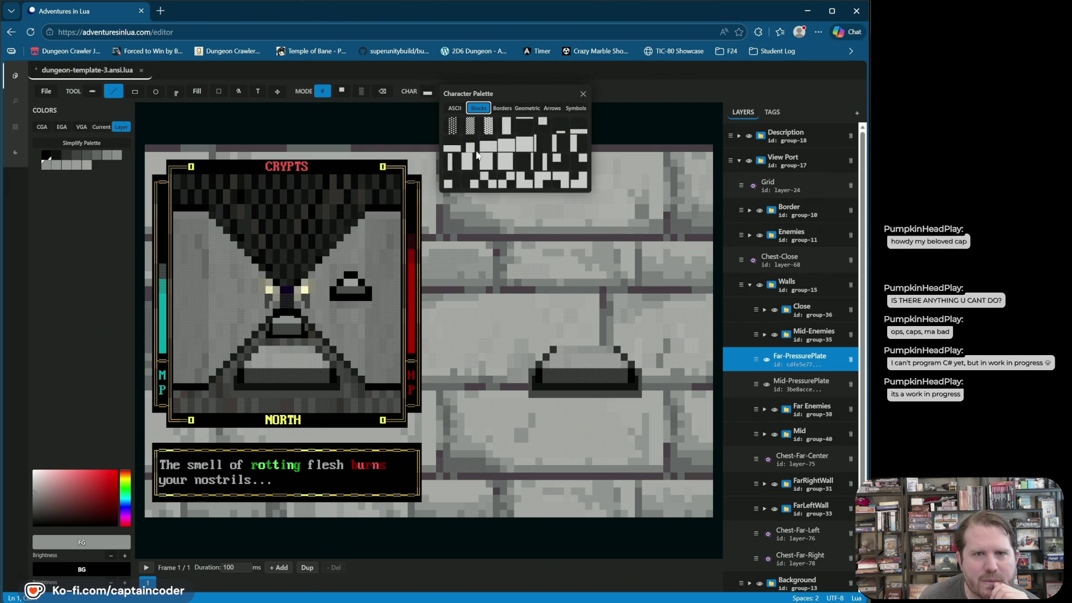
{"action": "left_click", "coordinate": [560, 132]}
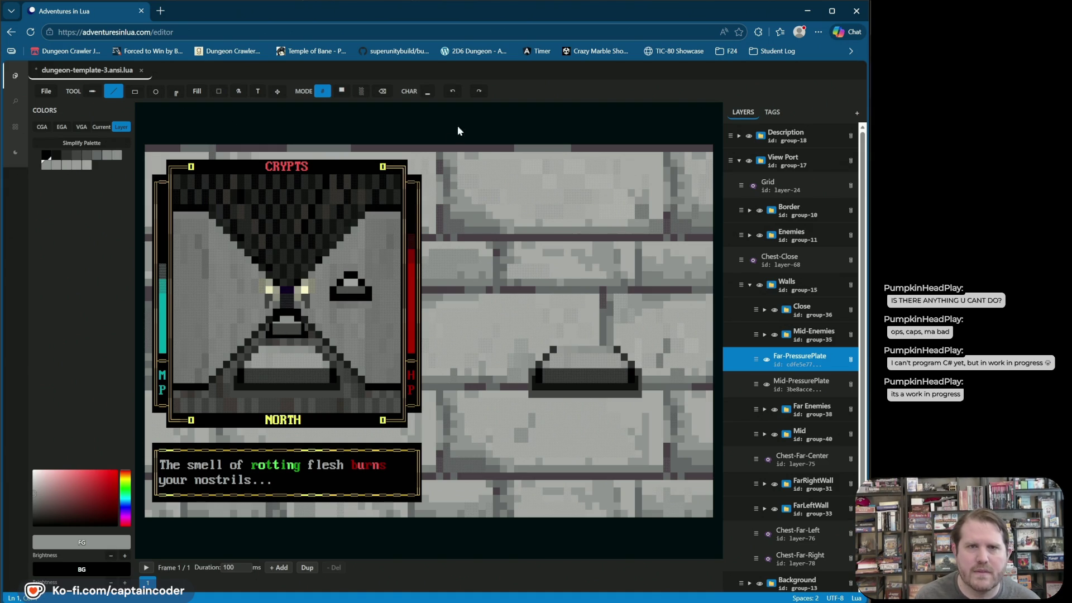
{"action": "left_click", "coordinate": [427, 93]}
{"action": "left_click", "coordinate": [478, 108]}
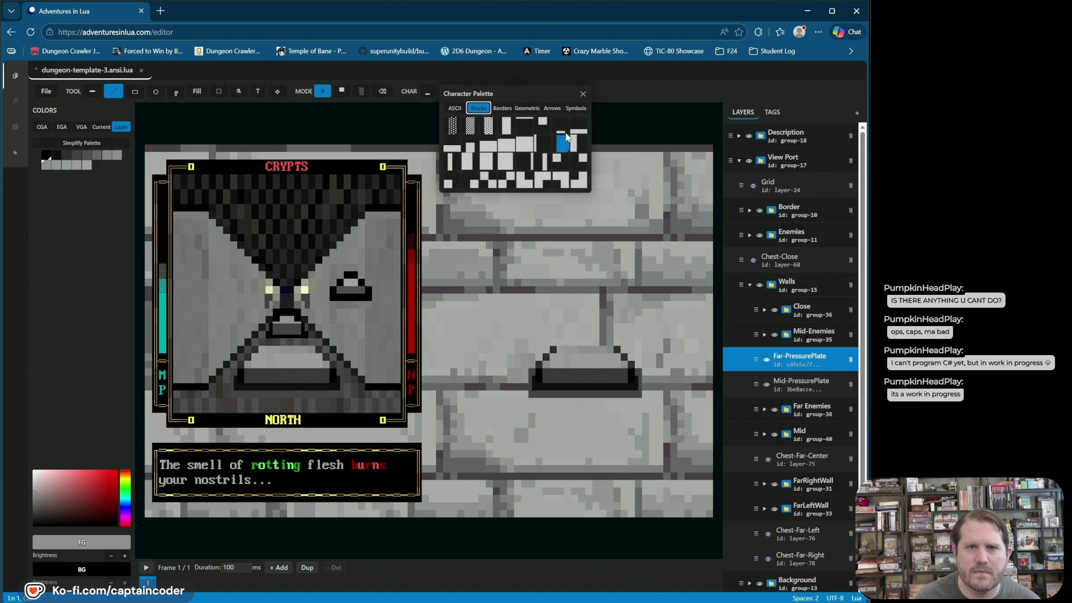
{"action": "left_click", "coordinate": [580, 128]}
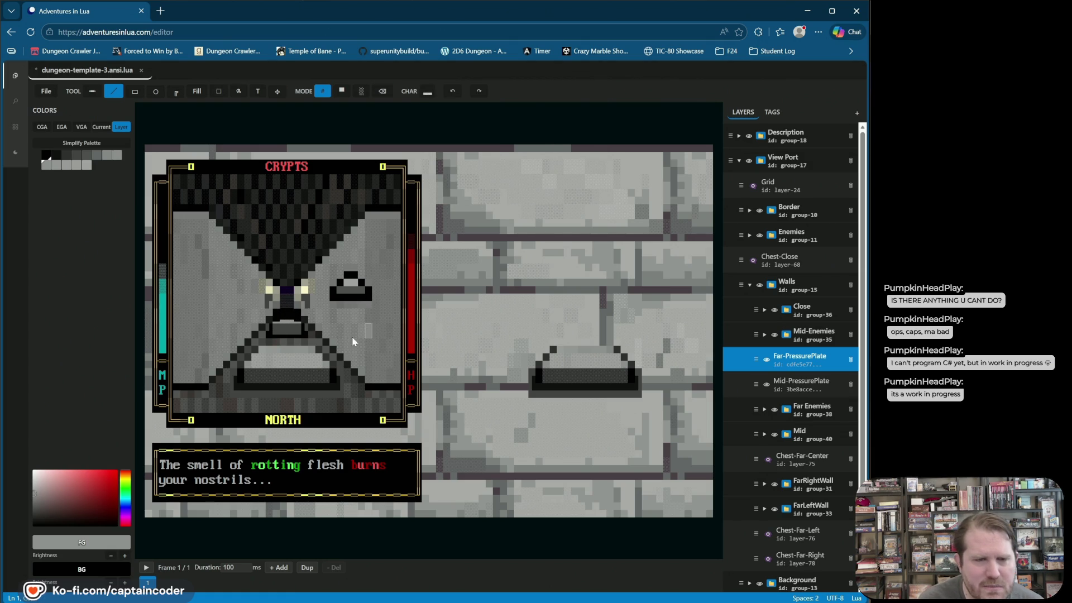
- Save dungeon-template-3.ansi.lua with Ctrl+S, then erase a stray plate cell
{"action": "key", "text": "ctrl+s"}
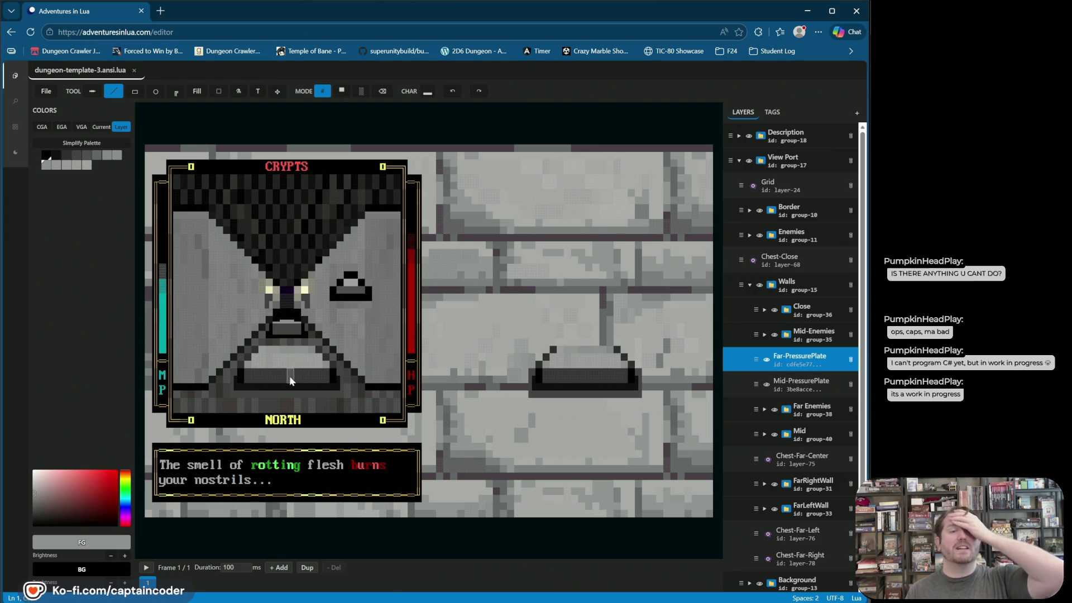
{"action": "key", "text": "e"}
{"action": "left_click", "coordinate": [271, 335]}
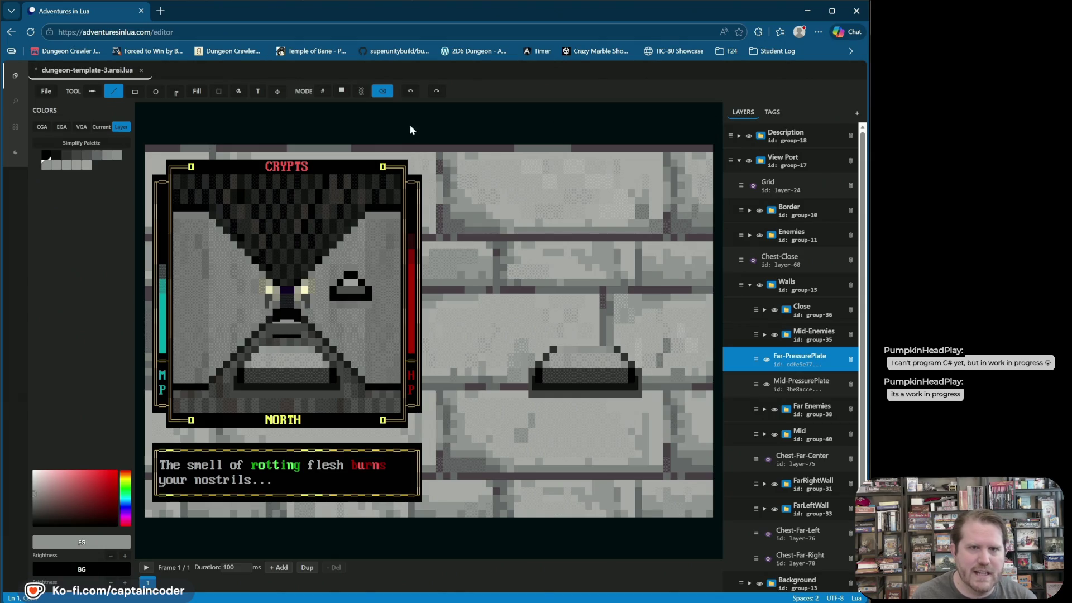
- In character mode, try the thin vertical bar glyph, undo it, and swap foreground/background
{"action": "left_click", "coordinate": [407, 95]}
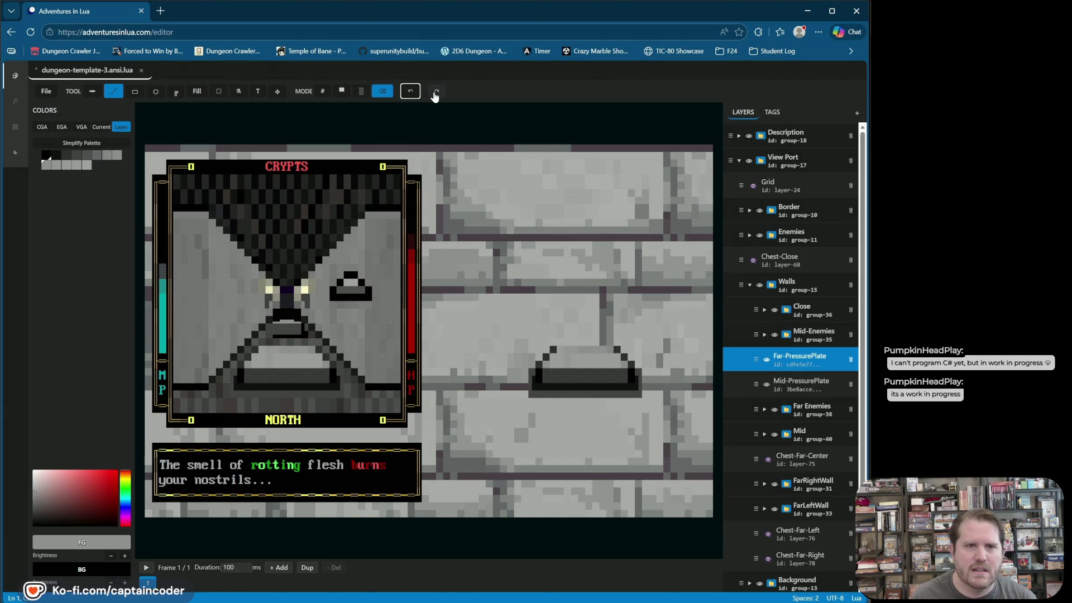
{"action": "left_click", "coordinate": [322, 91]}
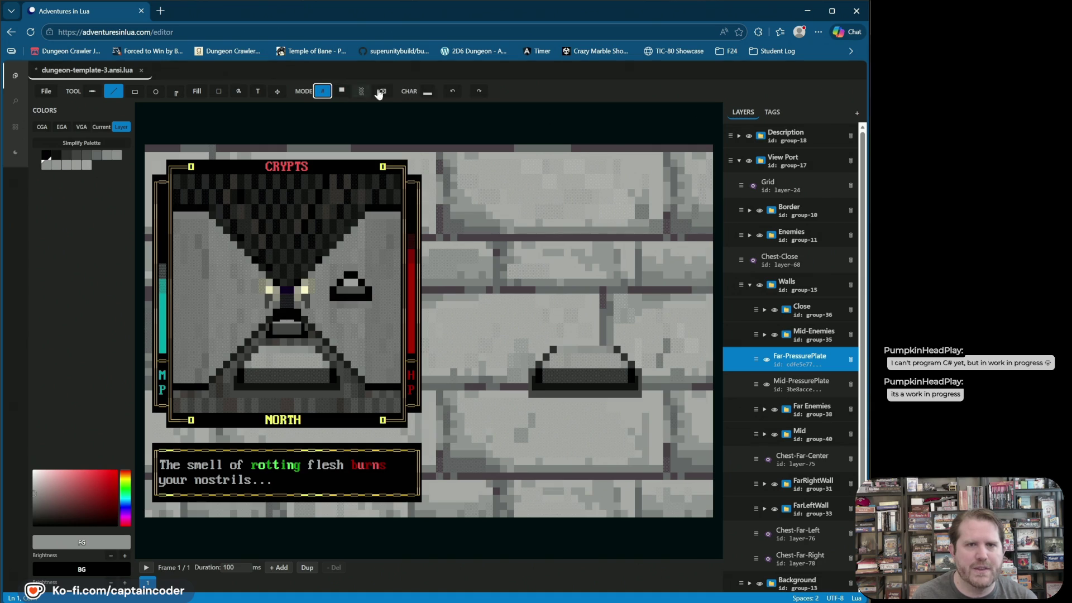
{"action": "left_click", "coordinate": [428, 93]}
{"action": "left_click", "coordinate": [480, 109]}
{"action": "left_click", "coordinate": [545, 146]}
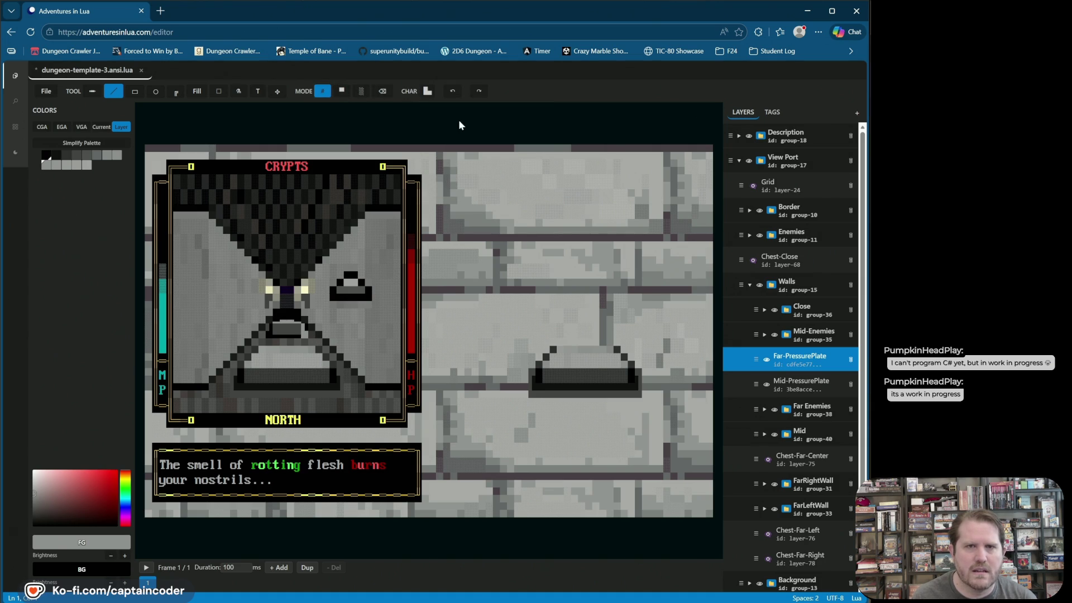
{"action": "left_click", "coordinate": [454, 98]}
{"action": "key", "text": "x"}
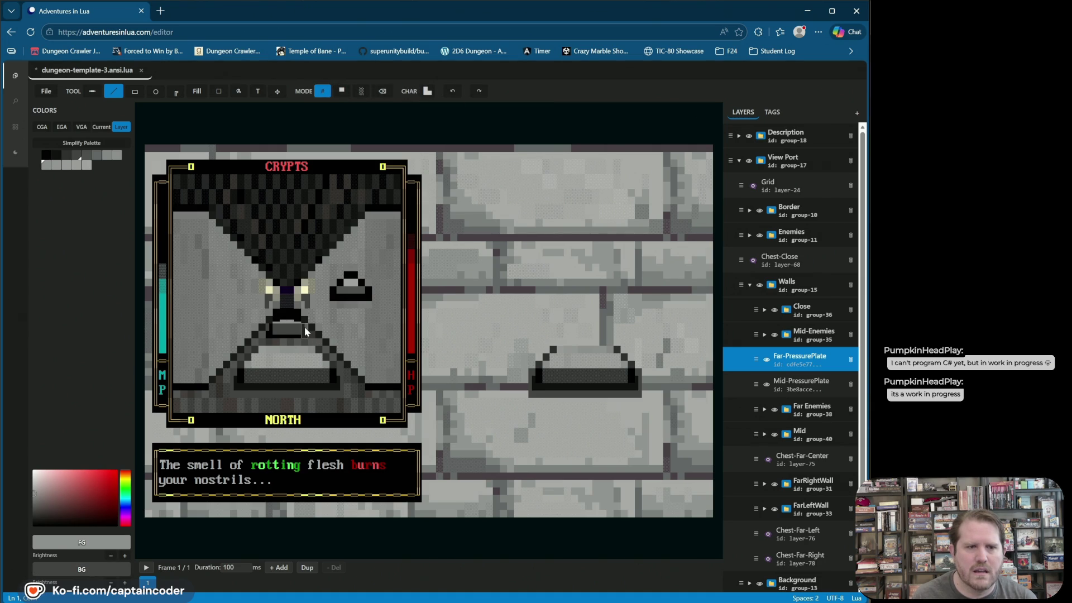
- Try a light shaded block, then the thin vertical bar, undoing the stroke
{"action": "left_click", "coordinate": [427, 92]}
{"action": "left_click", "coordinate": [479, 112]}
{"action": "left_click", "coordinate": [533, 144]}
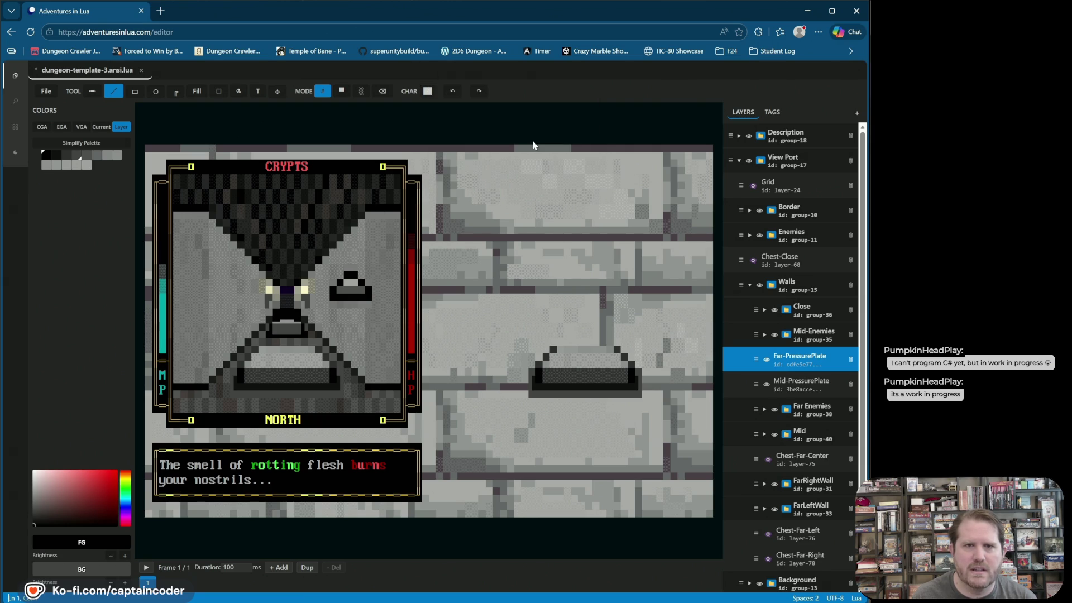
{"action": "left_click", "coordinate": [427, 91]}
{"action": "left_click", "coordinate": [479, 107]}
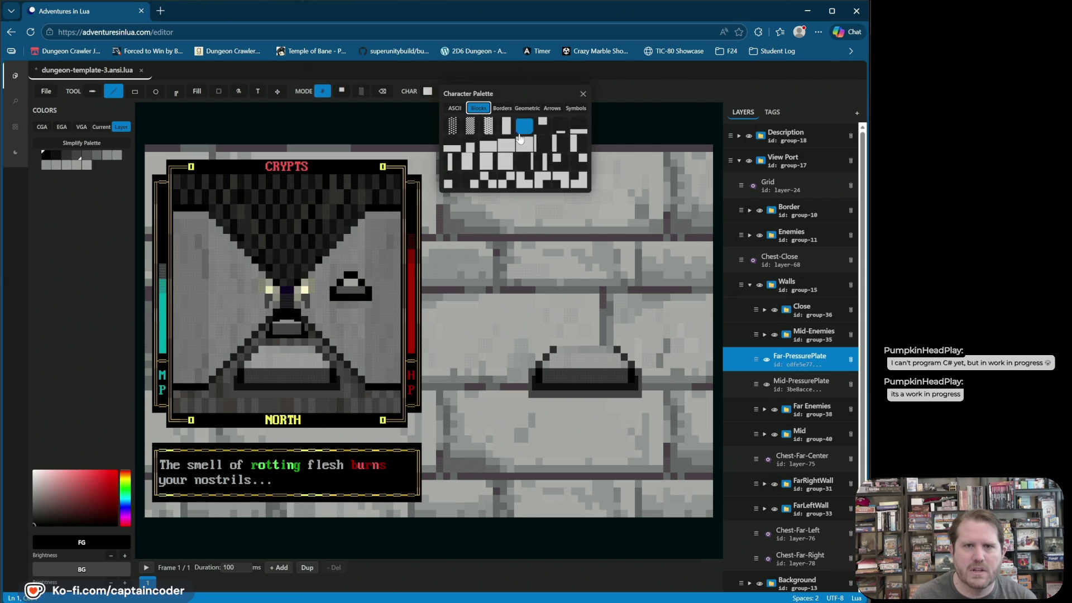
{"action": "left_click", "coordinate": [539, 145]}
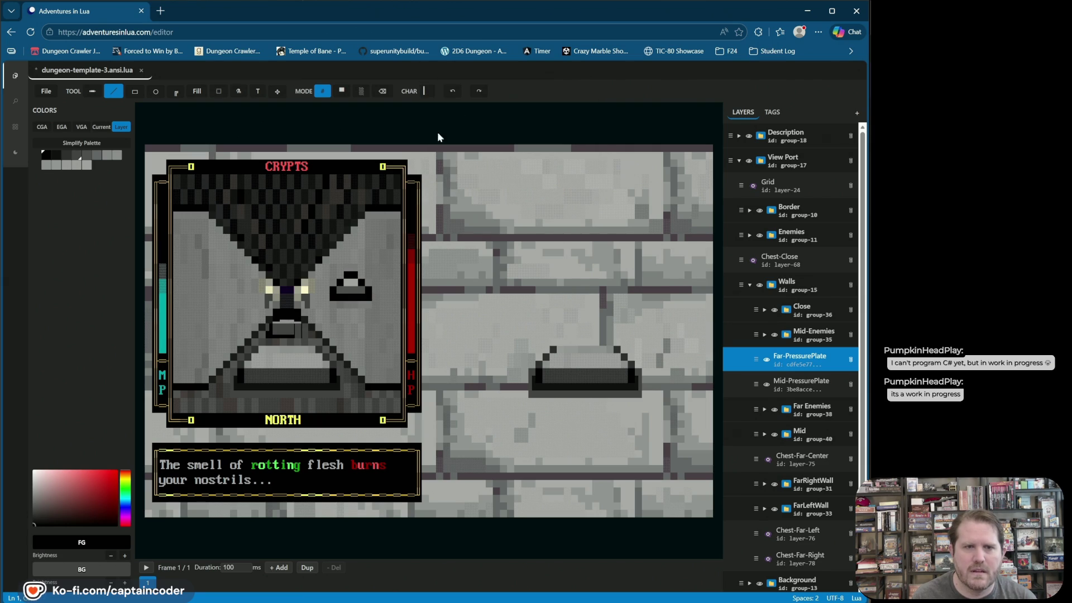
{"action": "left_click", "coordinate": [452, 92]}
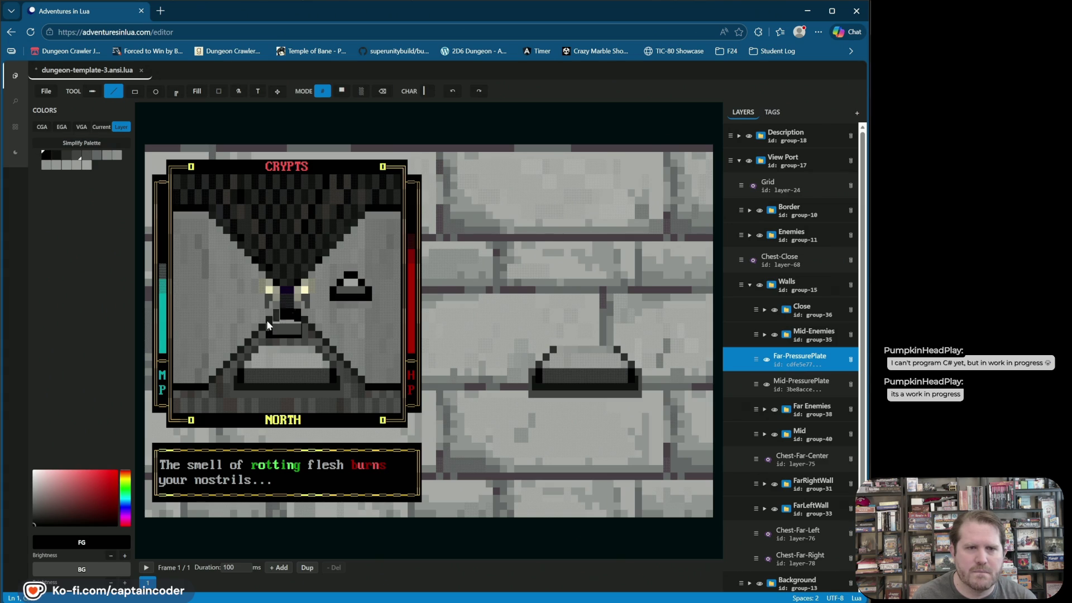
- Pick another block glyph, sample the plate's block character, and choose the bar character
{"action": "left_click", "coordinate": [425, 92]}
{"action": "left_click", "coordinate": [478, 108]}
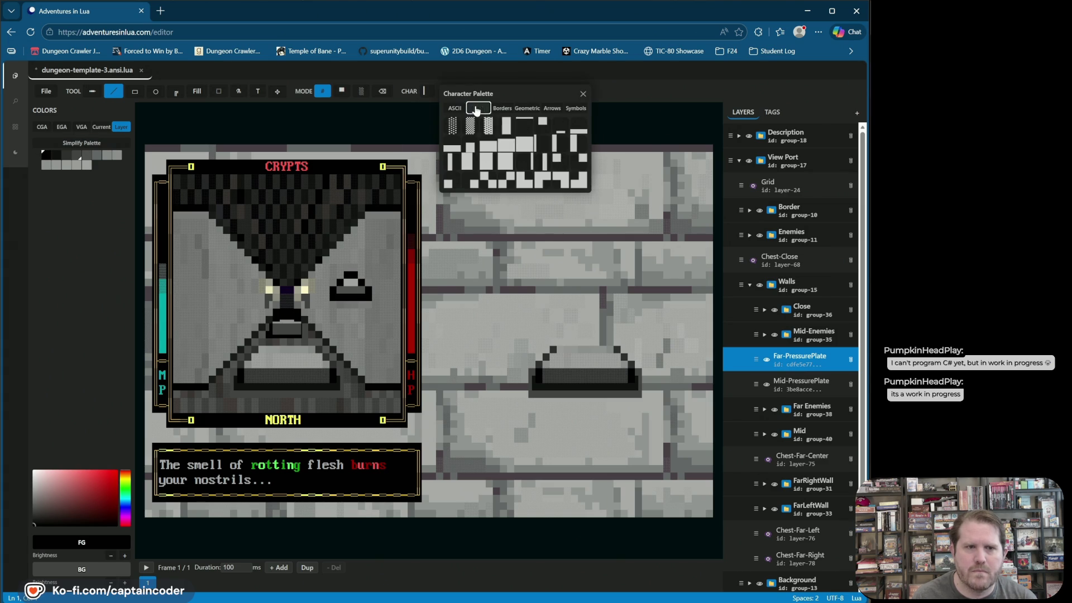
{"action": "left_click", "coordinate": [504, 109]}
{"action": "left_click", "coordinate": [479, 108]}
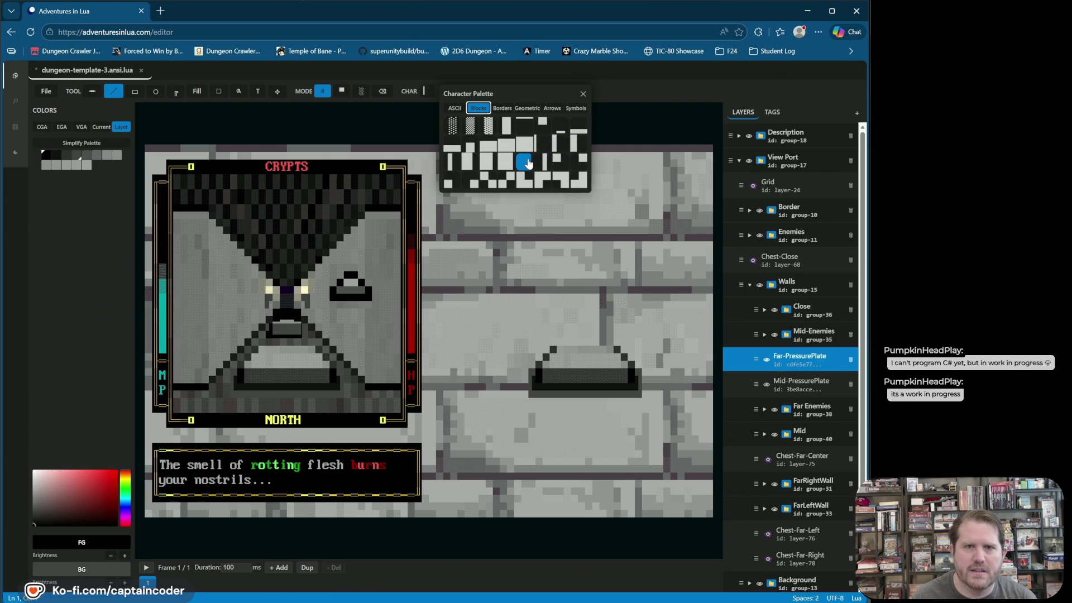
{"action": "left_click", "coordinate": [539, 162]}
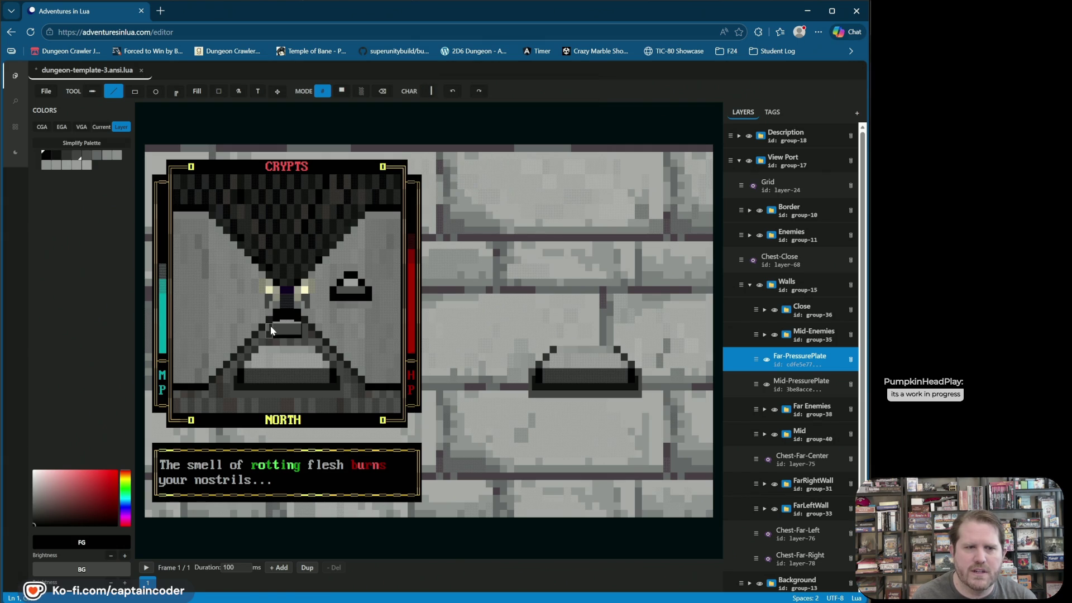
{"action": "right_click", "coordinate": [272, 330]}
{"action": "left_click", "coordinate": [428, 91]}
{"action": "left_click", "coordinate": [478, 108]}
{"action": "left_click", "coordinate": [523, 162]}
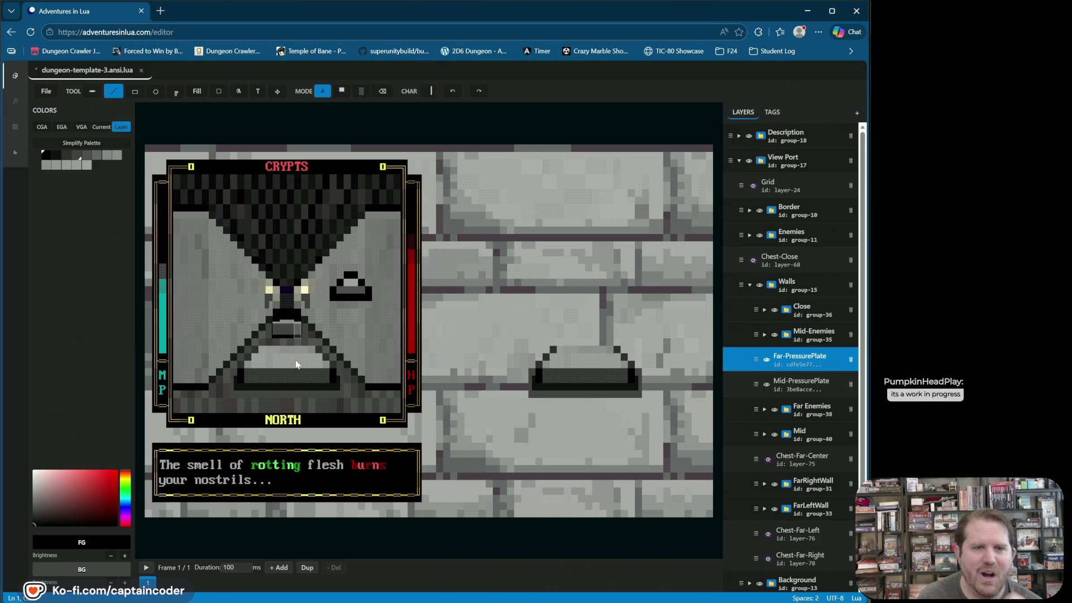
- Sample grey and dark grey from the canvas and draw a dark line along the plate
{"action": "left_click", "coordinate": [265, 380], "text": "alt"}
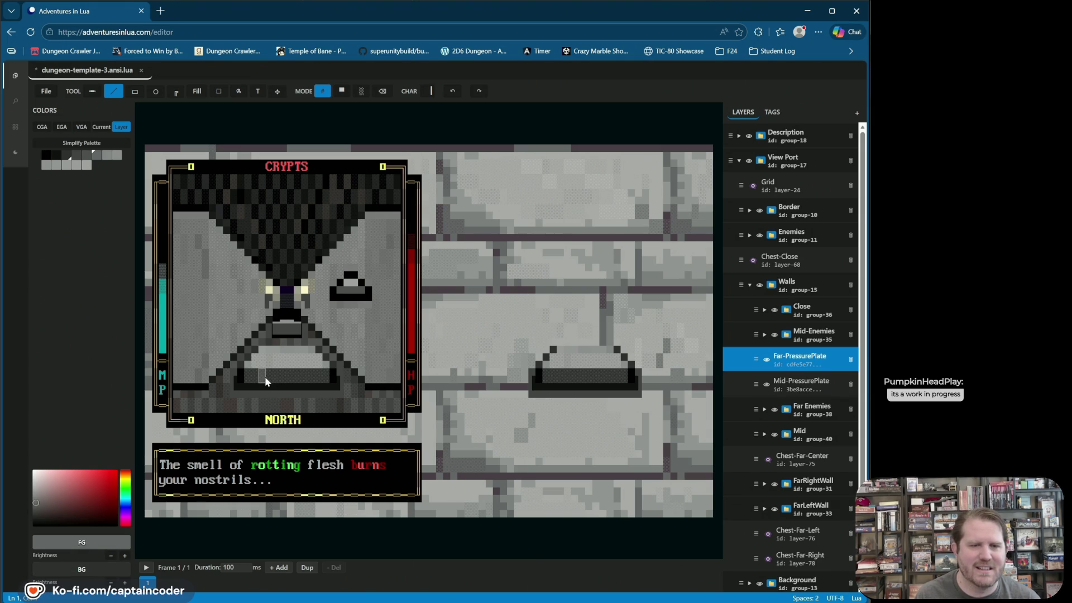
{"action": "left_click", "coordinate": [295, 306], "text": "alt"}
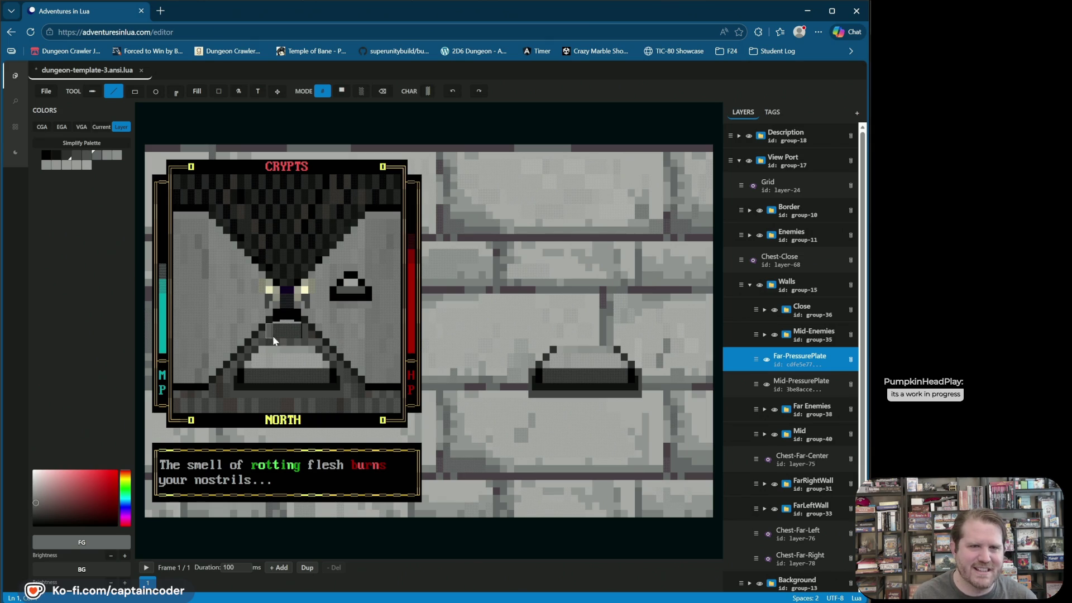
{"action": "left_click", "coordinate": [342, 91]}
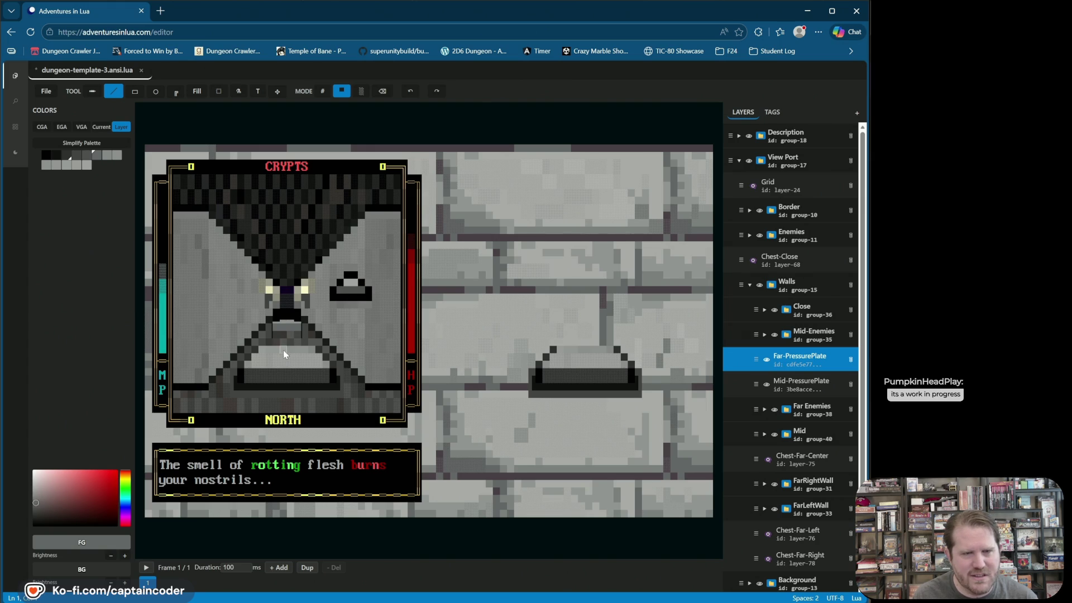
{"action": "left_click", "coordinate": [384, 92]}
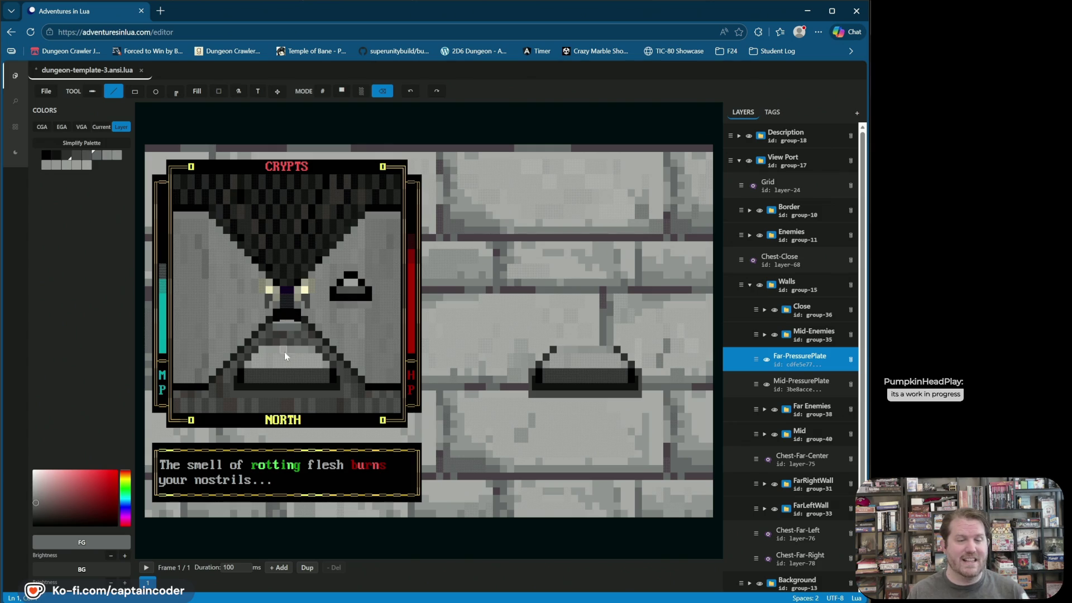
{"action": "right_click", "coordinate": [297, 381]}
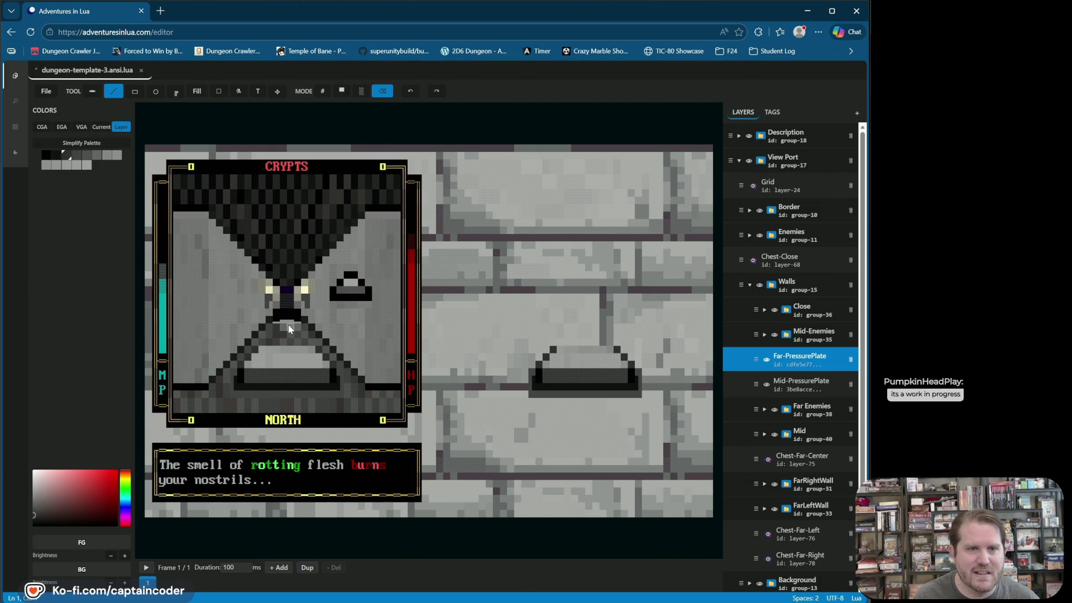
{"action": "left_click", "coordinate": [410, 91]}
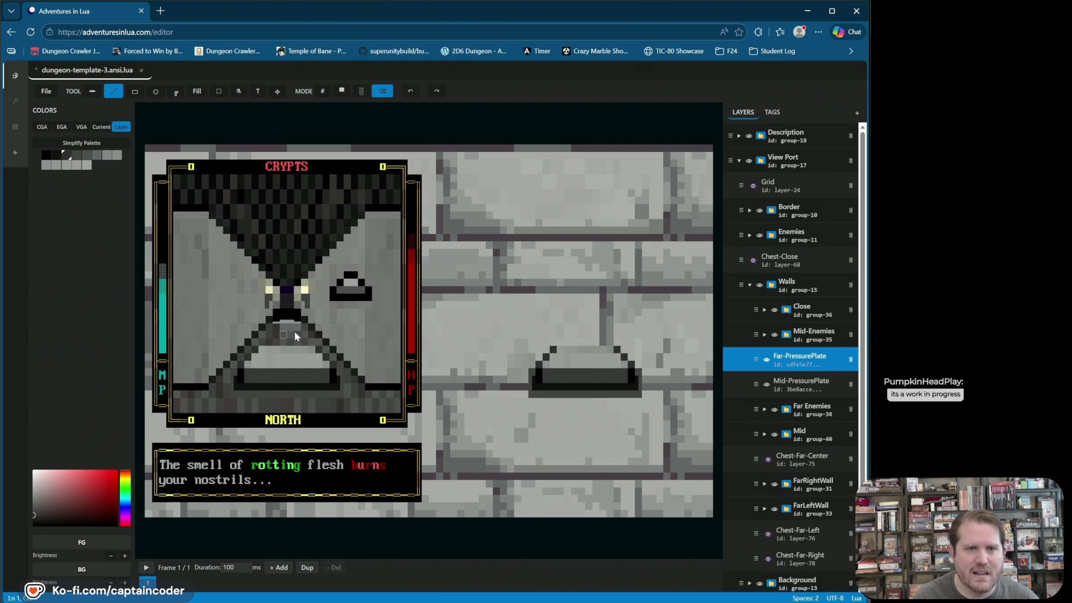
{"action": "left_click_drag", "start_coordinate": [274, 320], "coordinate": [306, 320]}
- Step through the grey swatches and repaint a plate cell in solid grey
{"action": "left_click", "coordinate": [341, 91]}
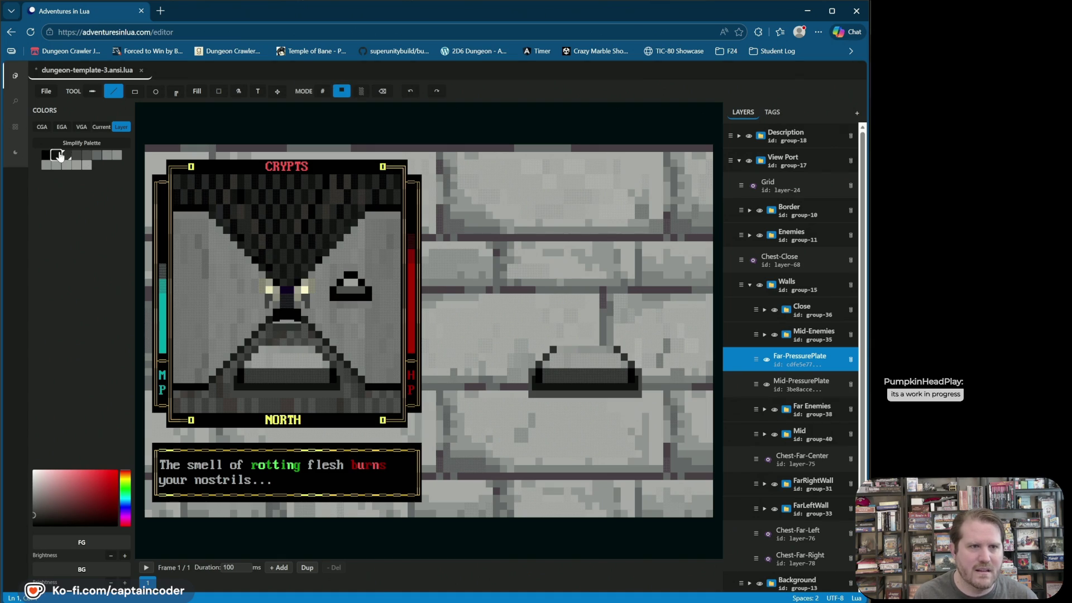
{"action": "left_click", "coordinate": [58, 155]}
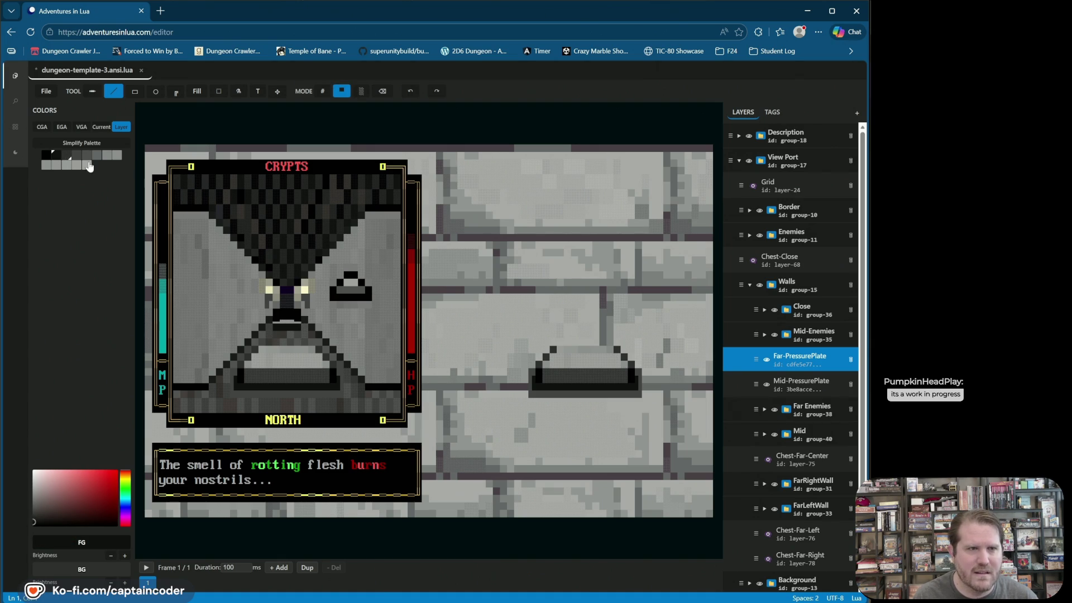
{"action": "left_click", "coordinate": [66, 156]}
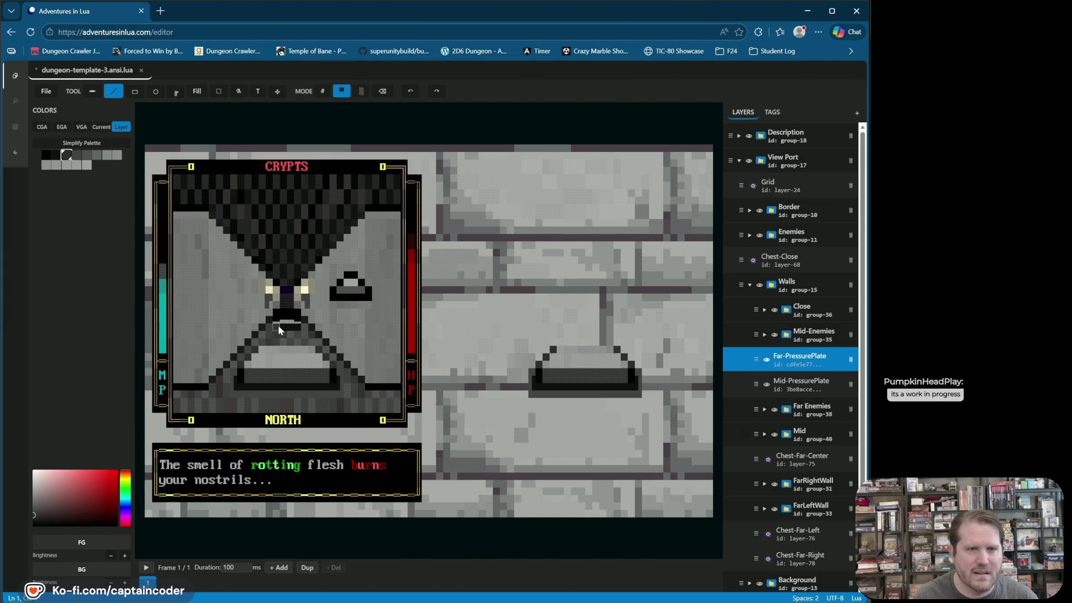
{"action": "left_click", "coordinate": [76, 155]}
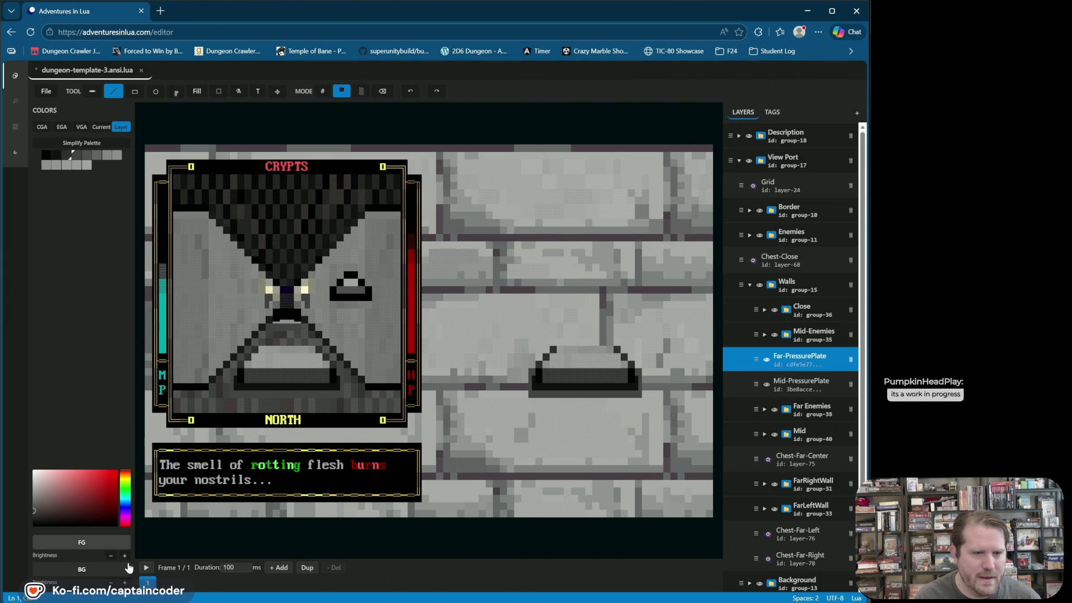
{"action": "left_click", "coordinate": [282, 332]}
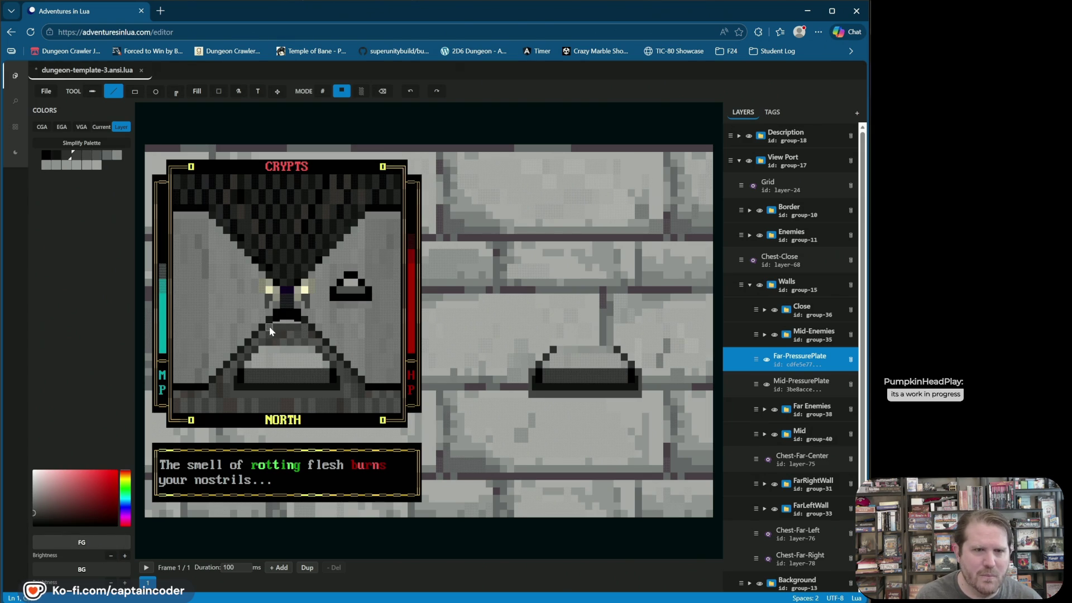
{"action": "left_click", "coordinate": [322, 91]}
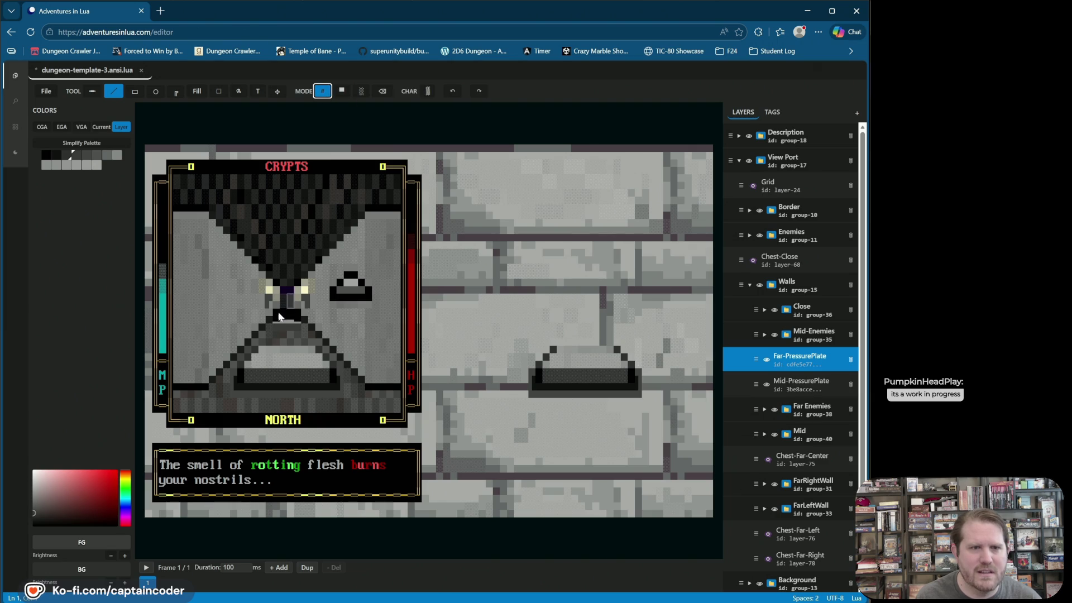
- Shade the plate with block glyphs from the Blocks tab in black foreground
{"action": "left_click", "coordinate": [427, 91]}
{"action": "left_click", "coordinate": [479, 109]}
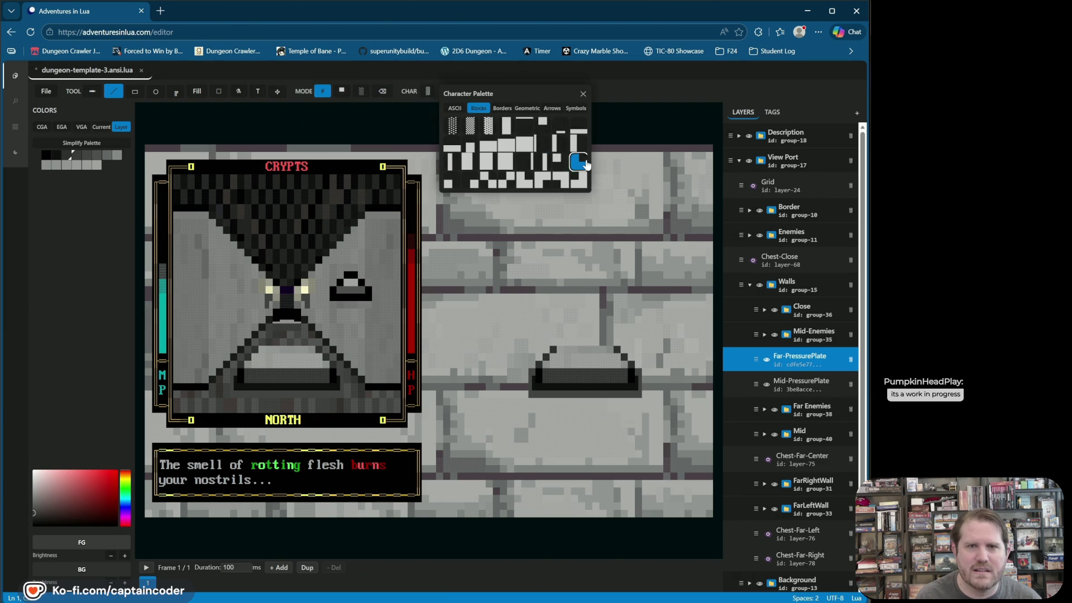
{"action": "left_click", "coordinate": [578, 162]}
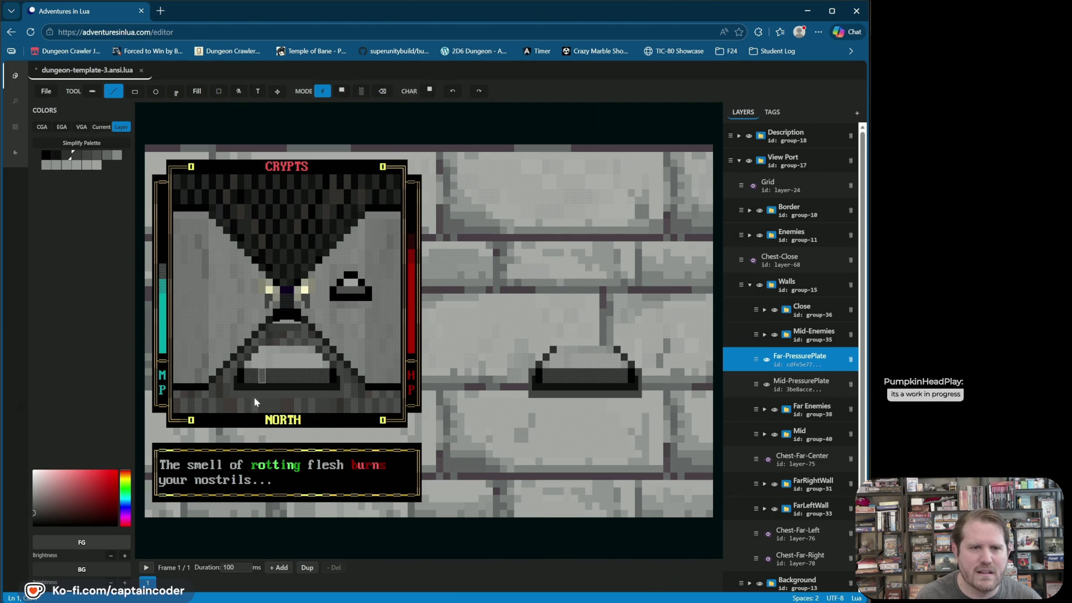
{"action": "left_click", "coordinate": [48, 156]}
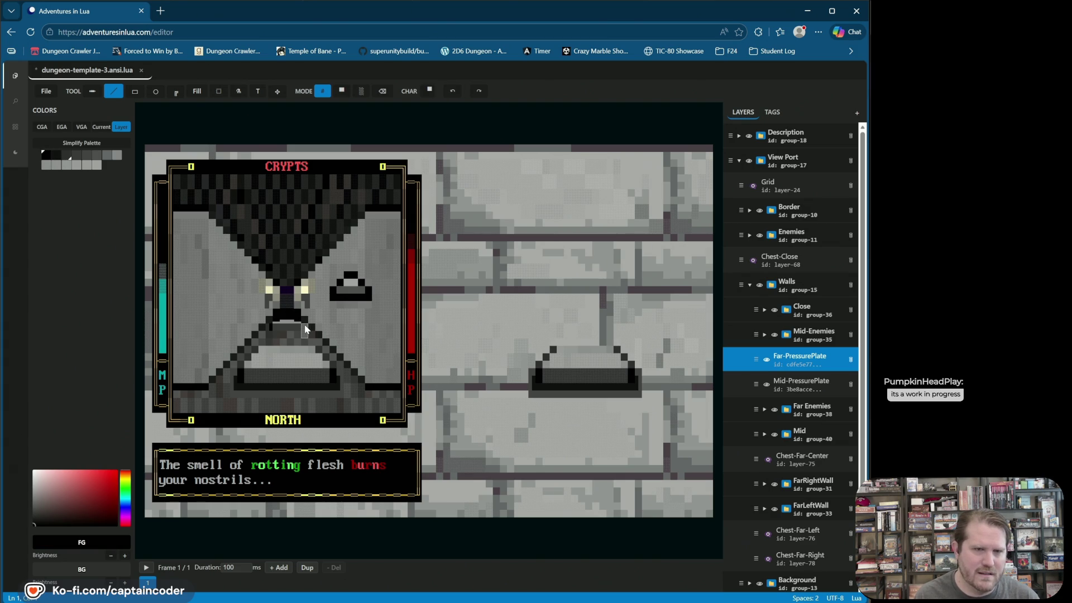
{"action": "left_click", "coordinate": [429, 90]}
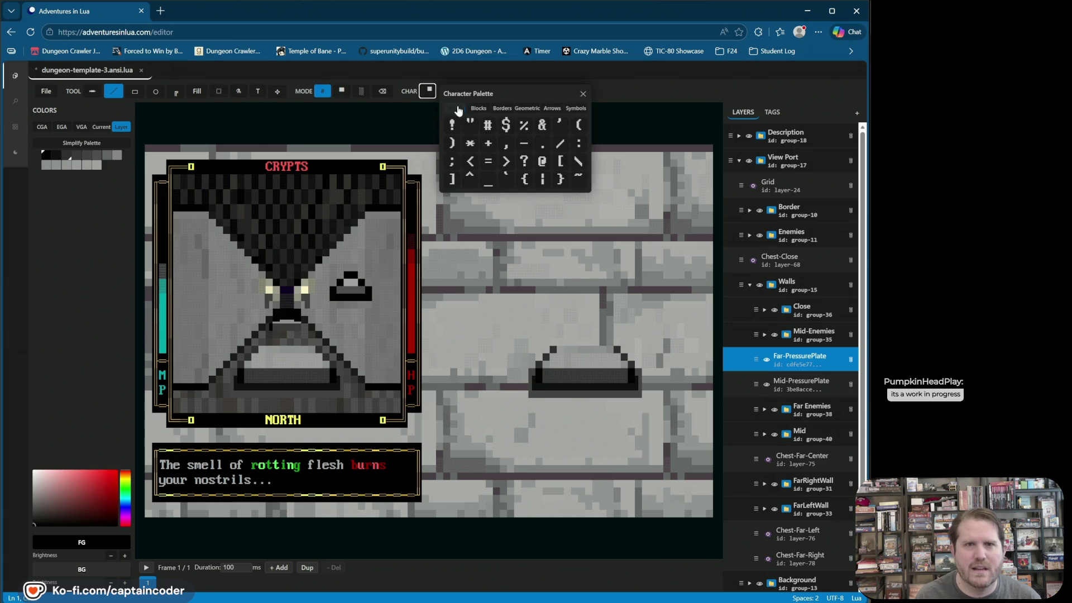
{"action": "left_click", "coordinate": [473, 109]}
{"action": "left_click", "coordinate": [542, 162]}
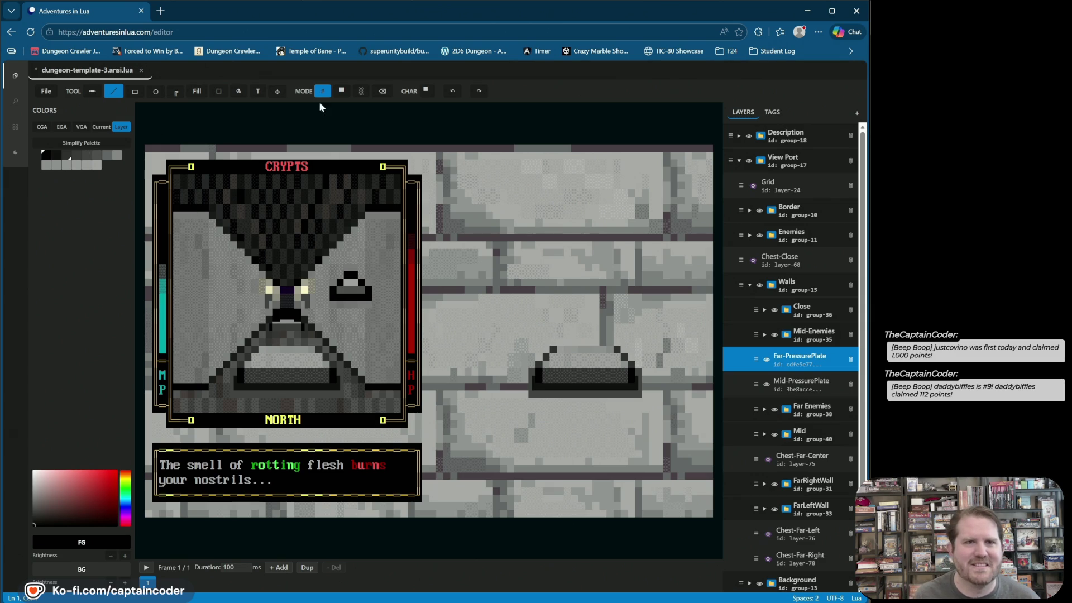
{"action": "left_click", "coordinate": [341, 91]}
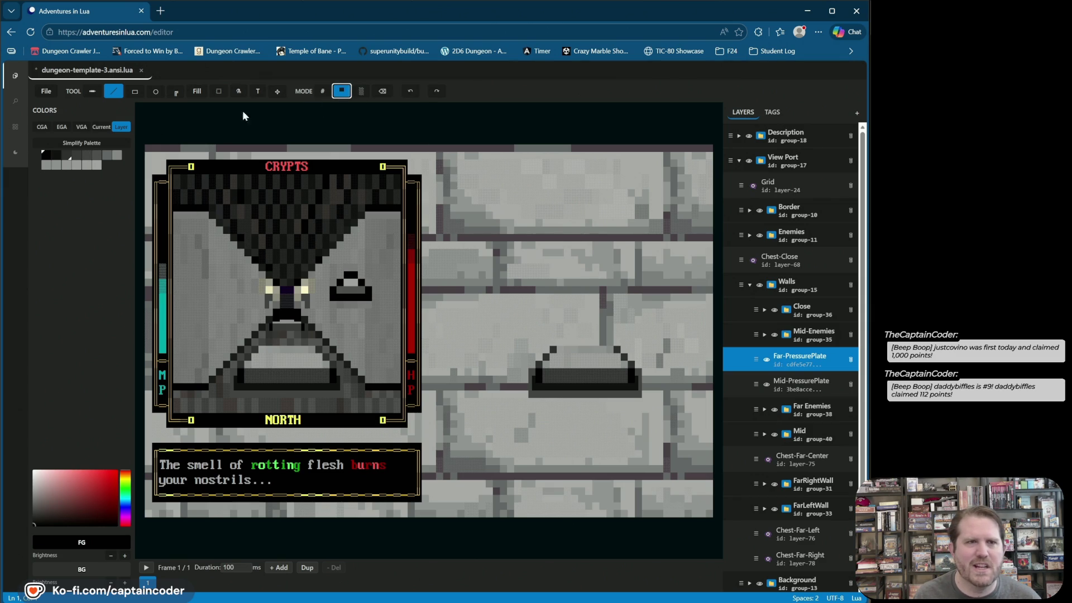
- Darken the plate cells just below the eyes, undoing a stray light strip
{"action": "left_click", "coordinate": [56, 155]}
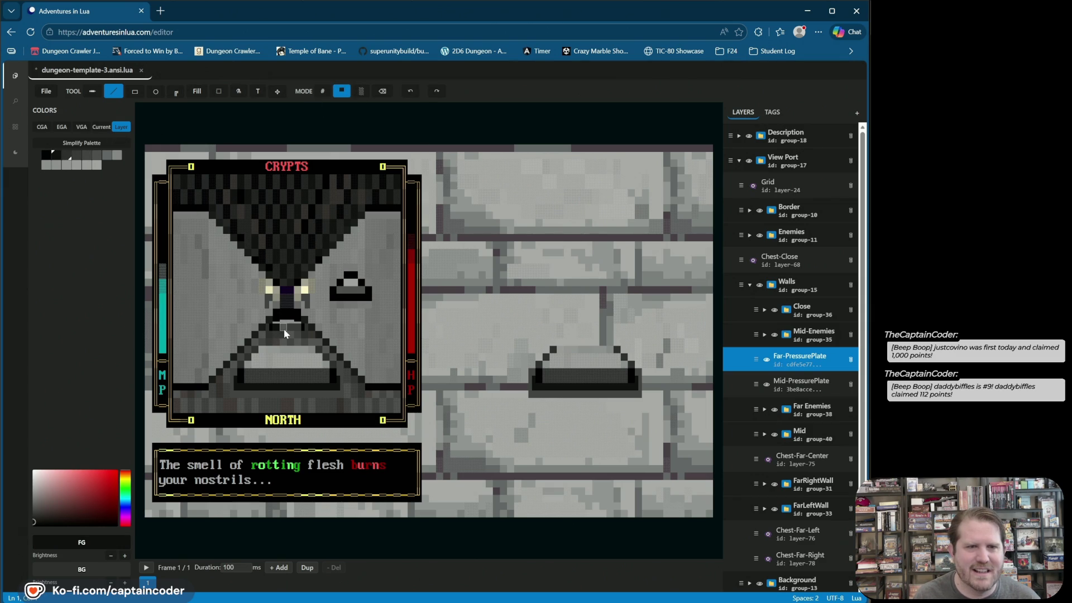
{"action": "left_click", "coordinate": [295, 326]}
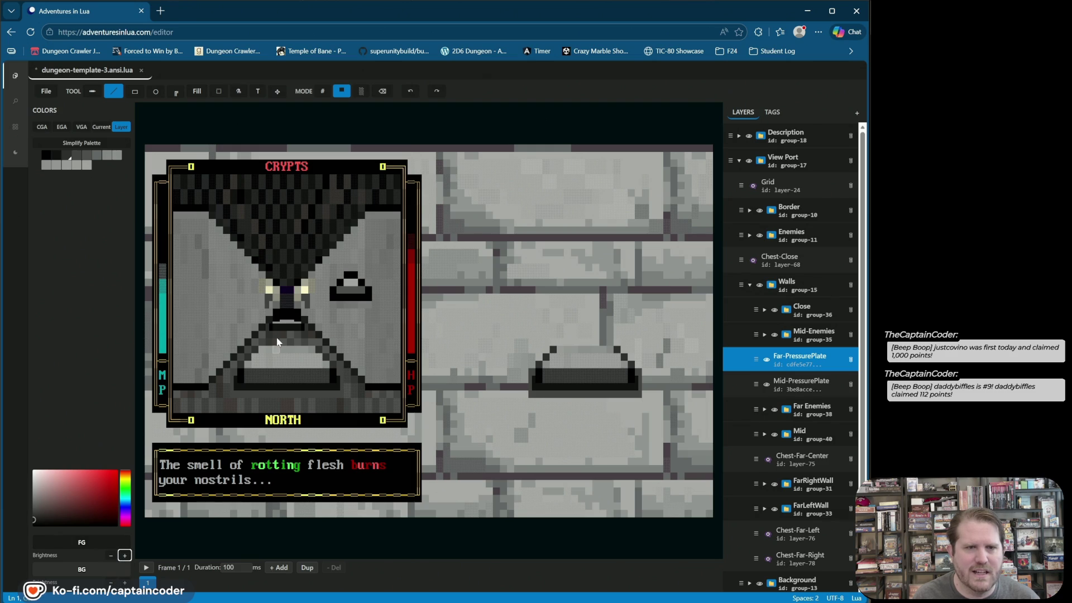
{"action": "left_click_drag", "start_coordinate": [274, 323], "coordinate": [300, 323]}
{"action": "key", "text": "ctrl+z"}
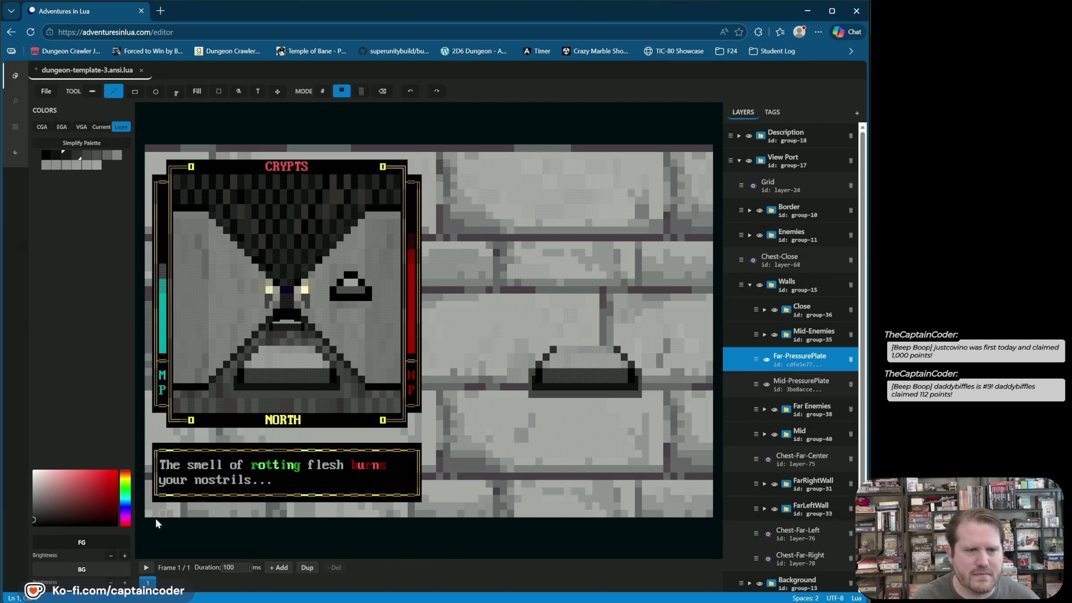
- Brighten the drawing colour, touch up more far-plate cells, and save with Ctrl+S
{"action": "left_click", "coordinate": [293, 326]}
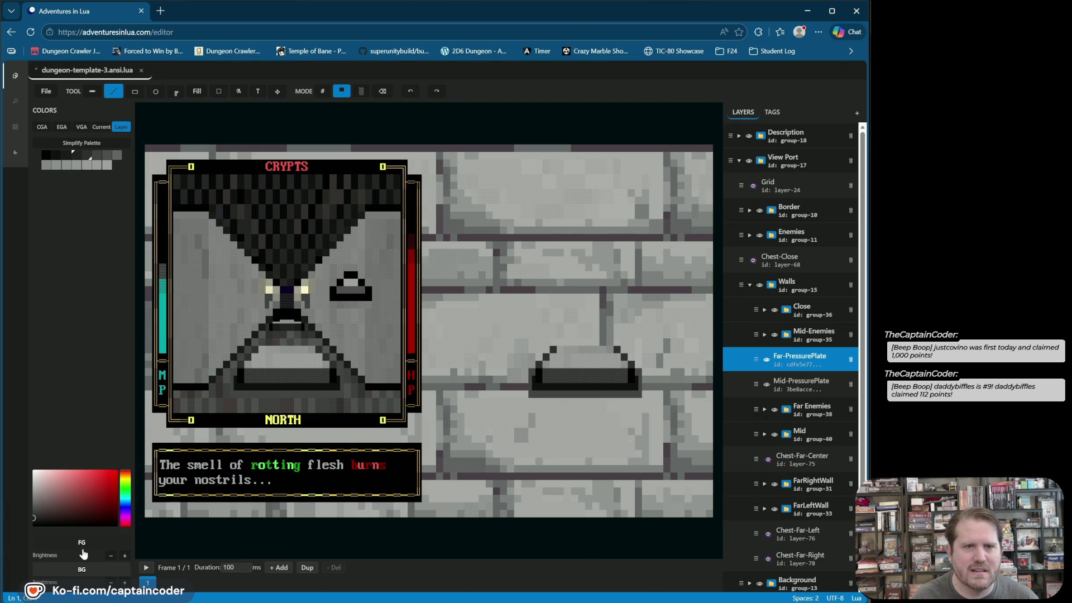
{"action": "left_click", "coordinate": [125, 556]}
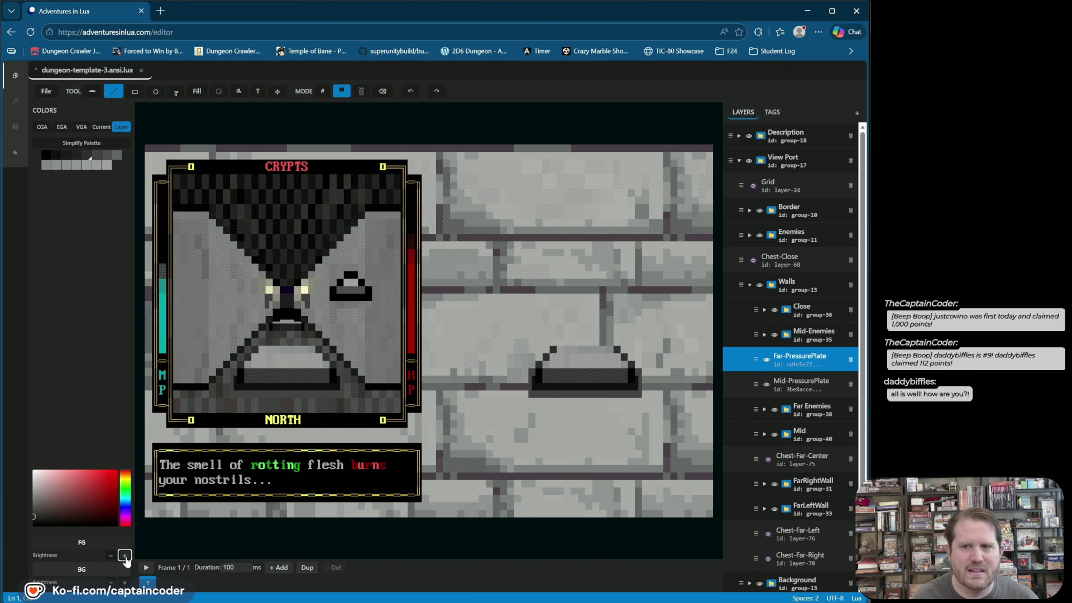
{"action": "left_click", "coordinate": [276, 327]}
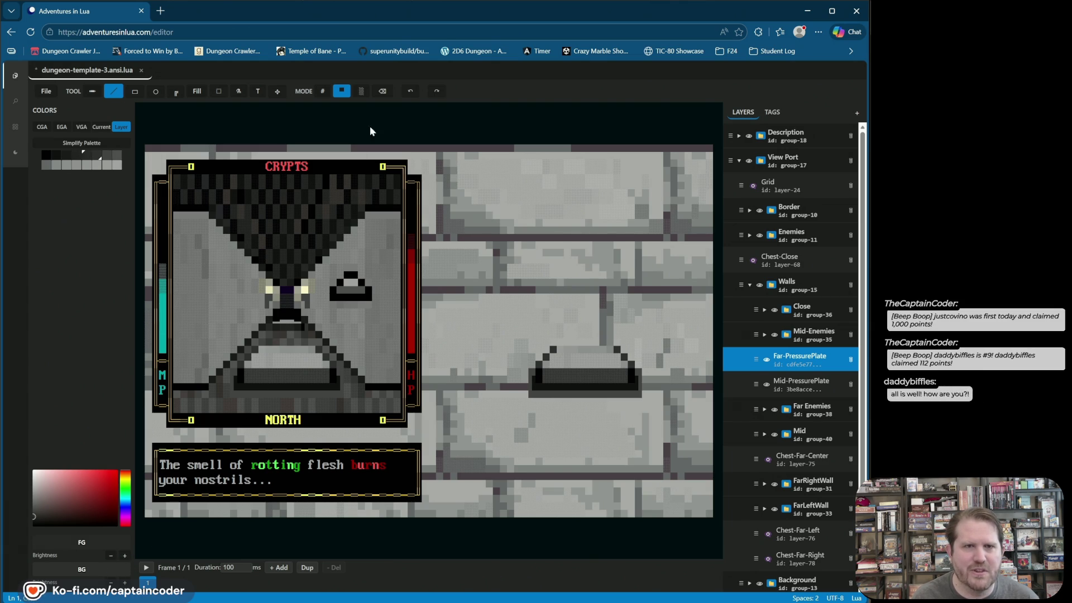
{"action": "left_click", "coordinate": [410, 91]}
{"action": "left_click", "coordinate": [277, 329]}
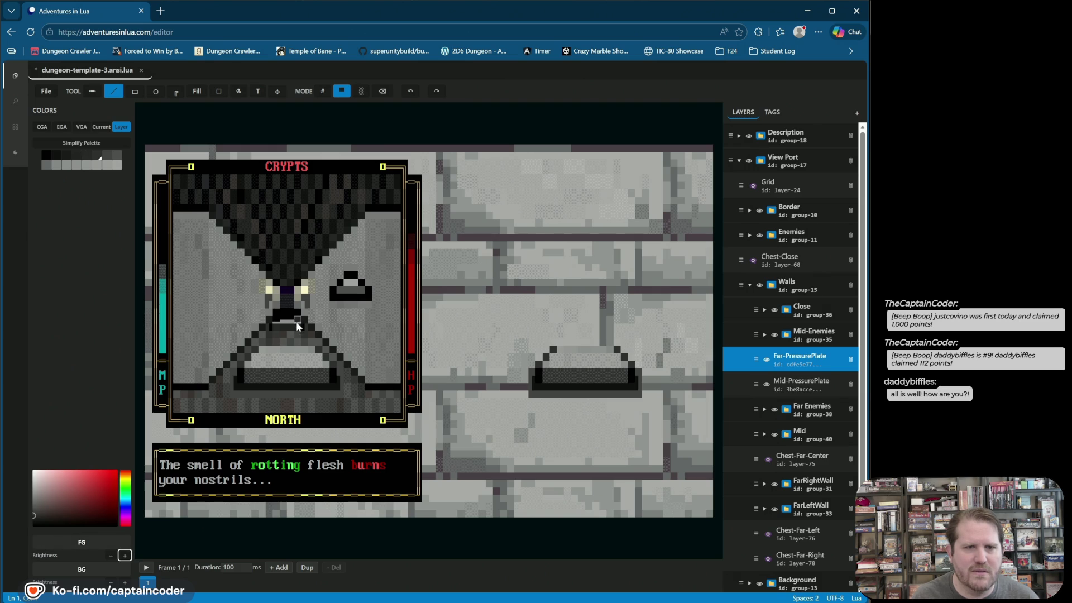
{"action": "key", "text": "ctrl+s"}
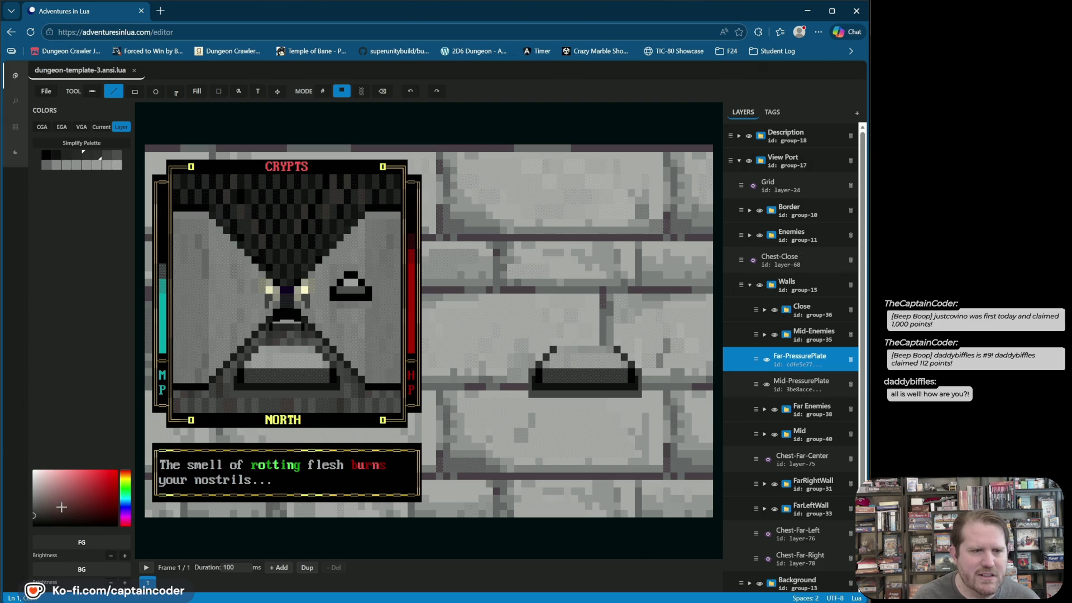
- Shade the far pressure plate in Blend mode at 30% with an eyedropped canvas colour
{"action": "left_click", "coordinate": [361, 92]}
{"action": "right_click", "coordinate": [311, 378]}
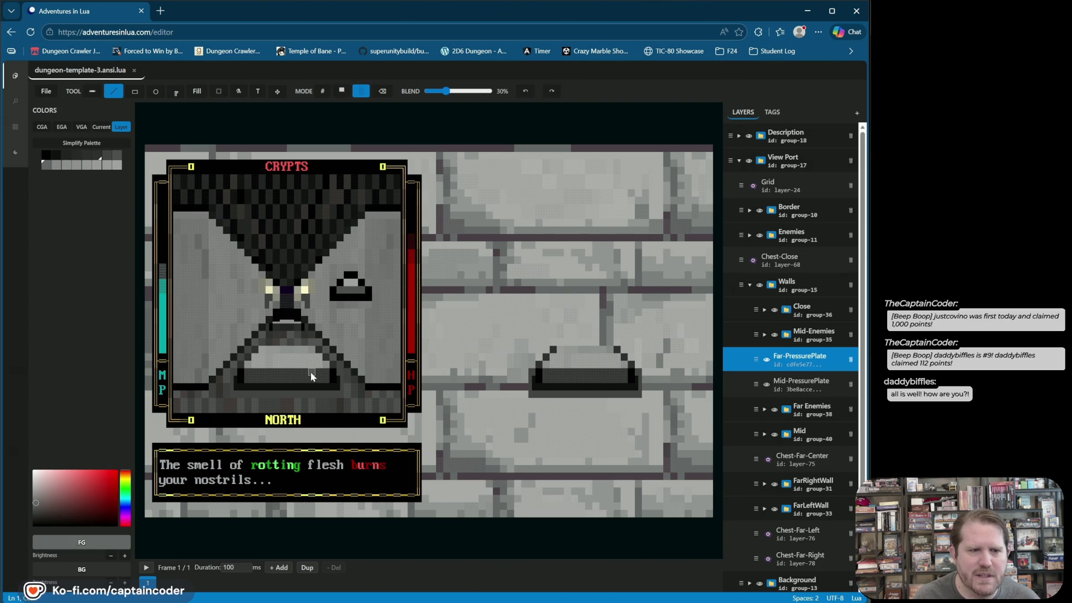
{"action": "left_click", "coordinate": [282, 325]}
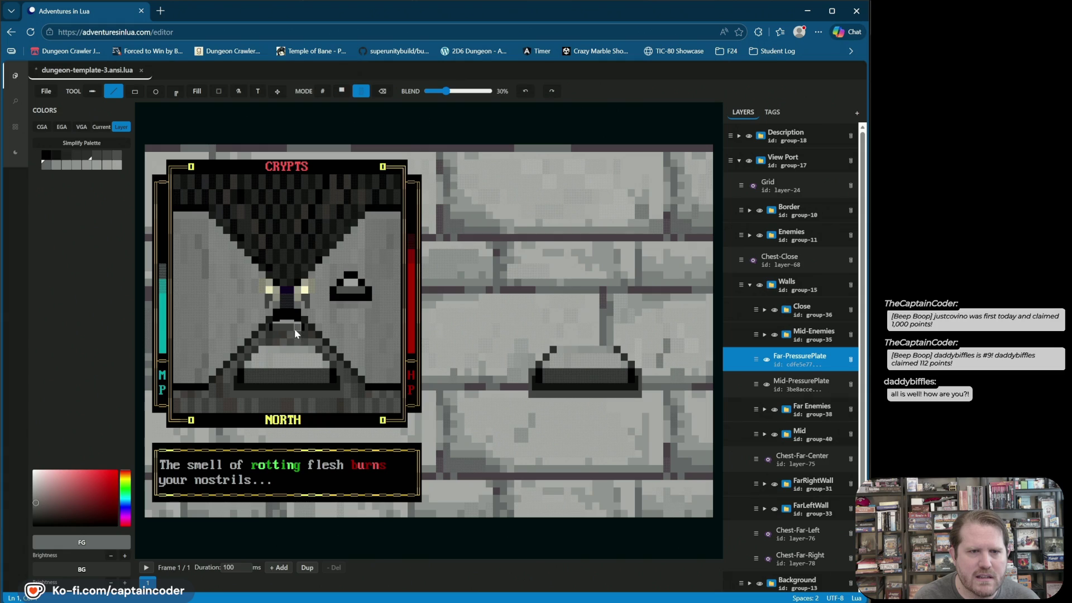
{"action": "left_click", "coordinate": [299, 352]}
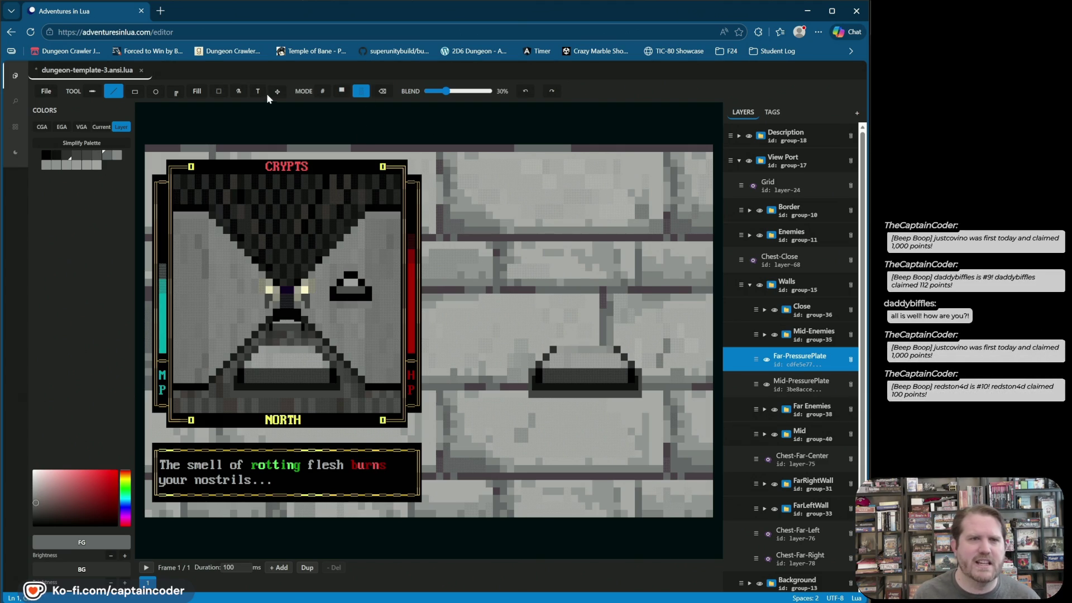
- Repaint the dark block below the corridor centre as an arch and save the file
{"action": "left_click", "coordinate": [382, 91]}
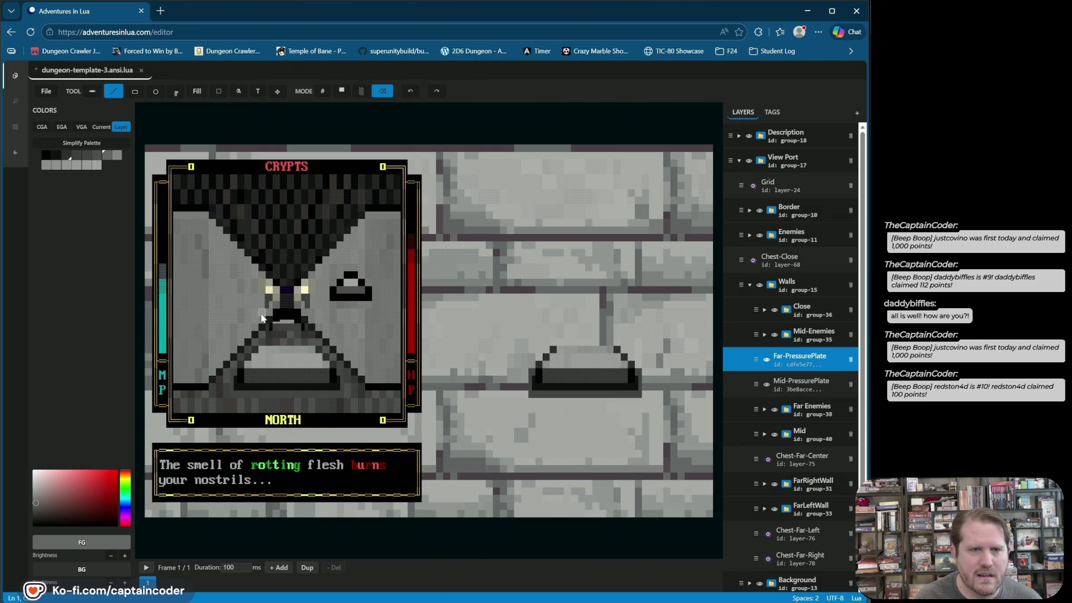
{"action": "left_click", "coordinate": [410, 91]}
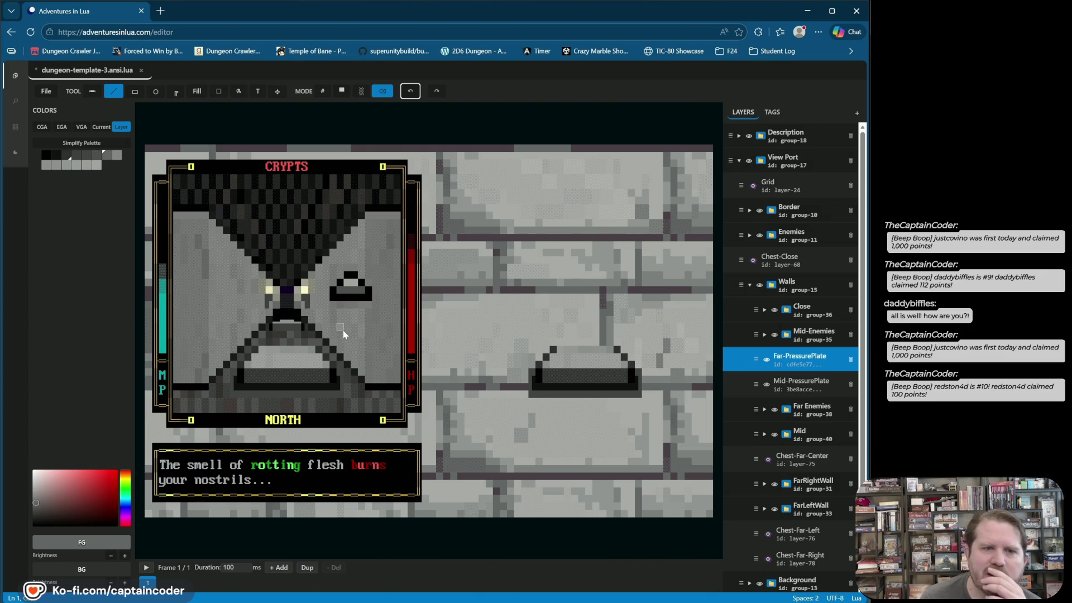
{"action": "left_click_drag", "start_coordinate": [301, 307], "coordinate": [273, 307]}
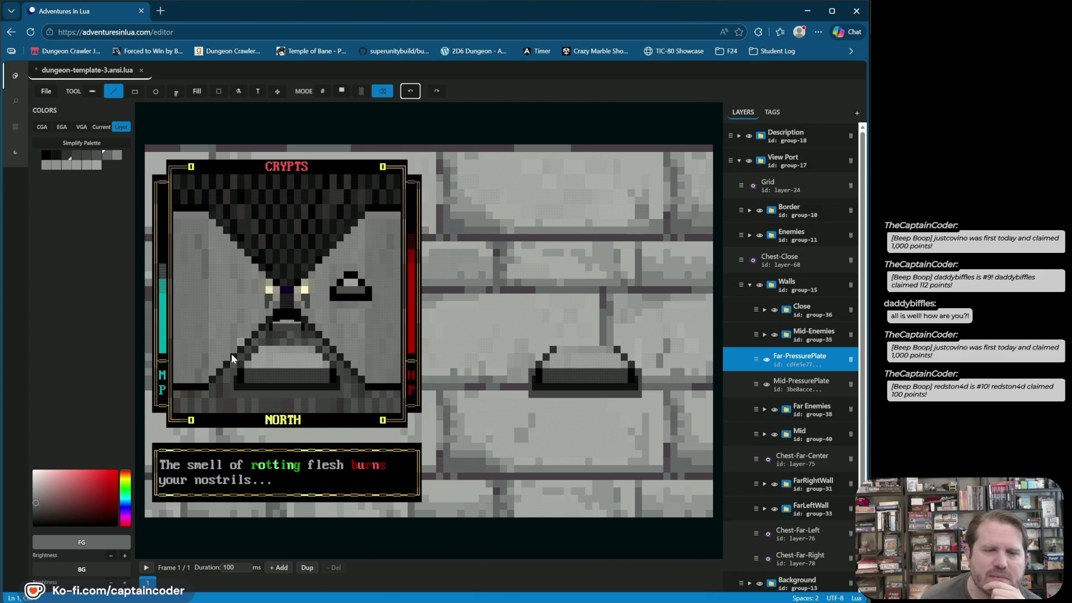
{"action": "key", "text": "ctrl+s"}
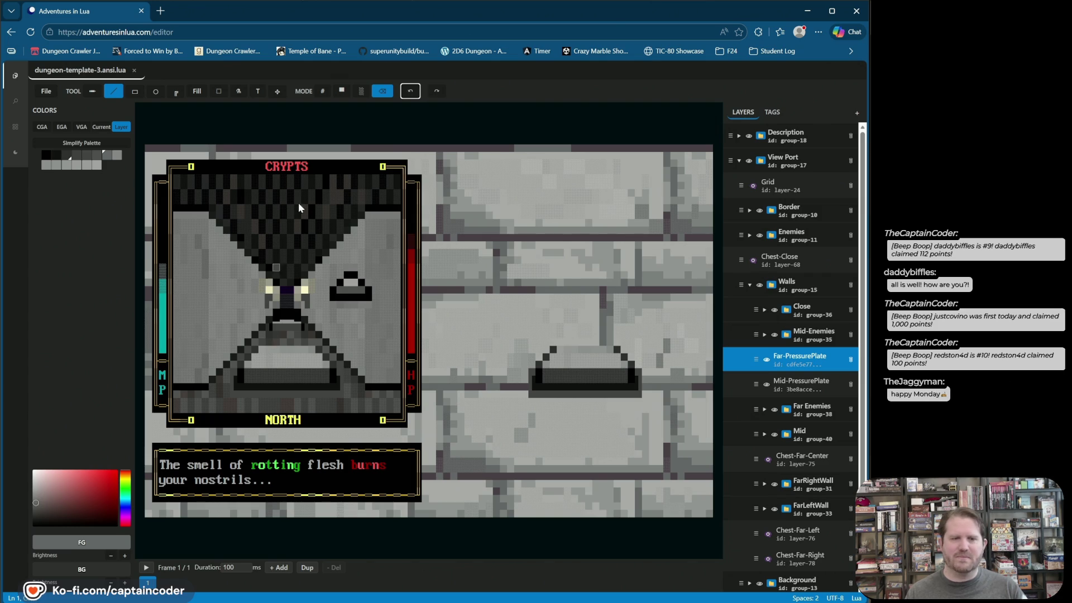
- Set the box line style to Heavy and deselect the Far-PressurePlate layer
{"action": "left_click", "coordinate": [174, 92]}
{"action": "left_click", "coordinate": [204, 162]}
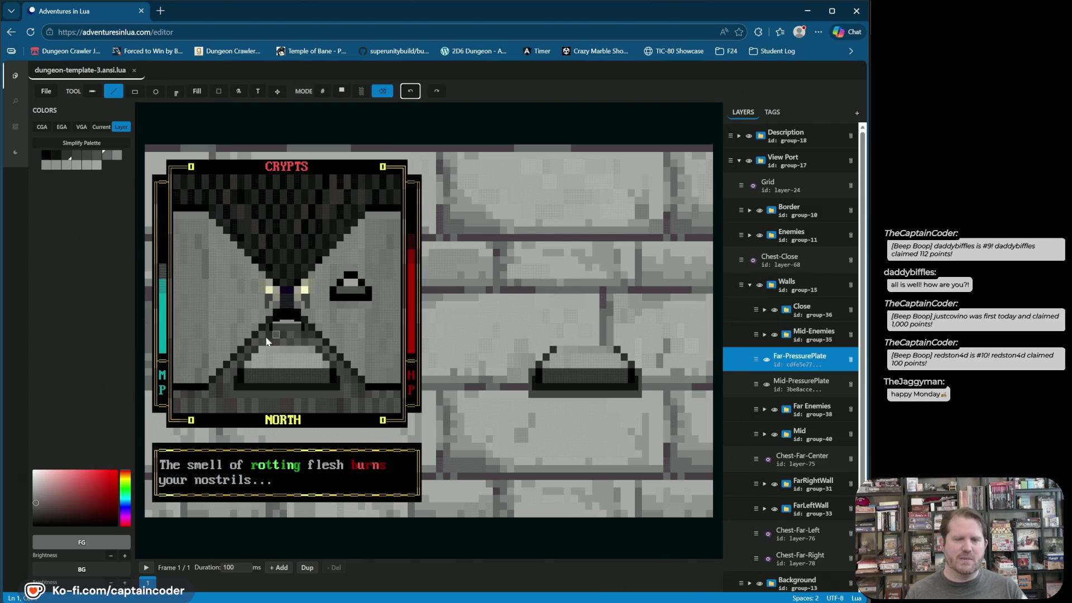
{"action": "left_click", "coordinate": [787, 363]}
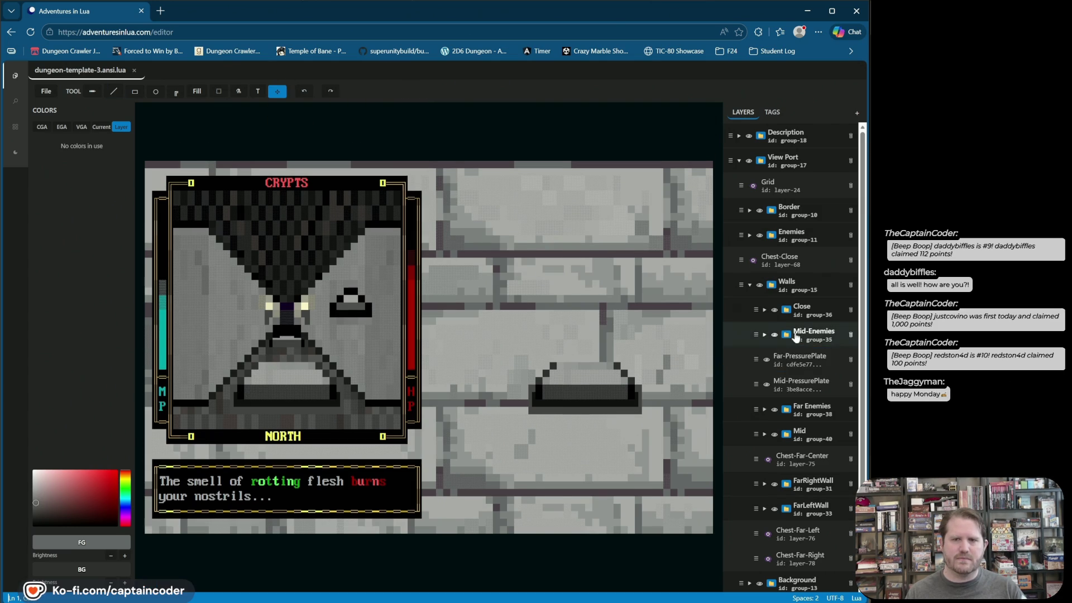
- Toggle the Mid-PressurePlate layer's visibility repeatedly to check it hides independently
{"action": "left_click", "coordinate": [788, 363]}
{"action": "left_click", "coordinate": [767, 385]}
{"action": "left_click", "coordinate": [766, 384]}
{"action": "left_click", "coordinate": [766, 385]}
{"action": "left_click", "coordinate": [767, 384]}
{"action": "left_click", "coordinate": [767, 384]}
{"action": "left_click", "coordinate": [767, 385]}
{"action": "left_click", "coordinate": [767, 384]}
{"action": "left_click", "coordinate": [767, 384]}
{"action": "left_click", "coordinate": [766, 384]}
{"action": "left_click", "coordinate": [767, 384]}
{"action": "left_click", "coordinate": [767, 384]}
{"action": "left_click", "coordinate": [766, 385]}
{"action": "left_click", "coordinate": [767, 385]}
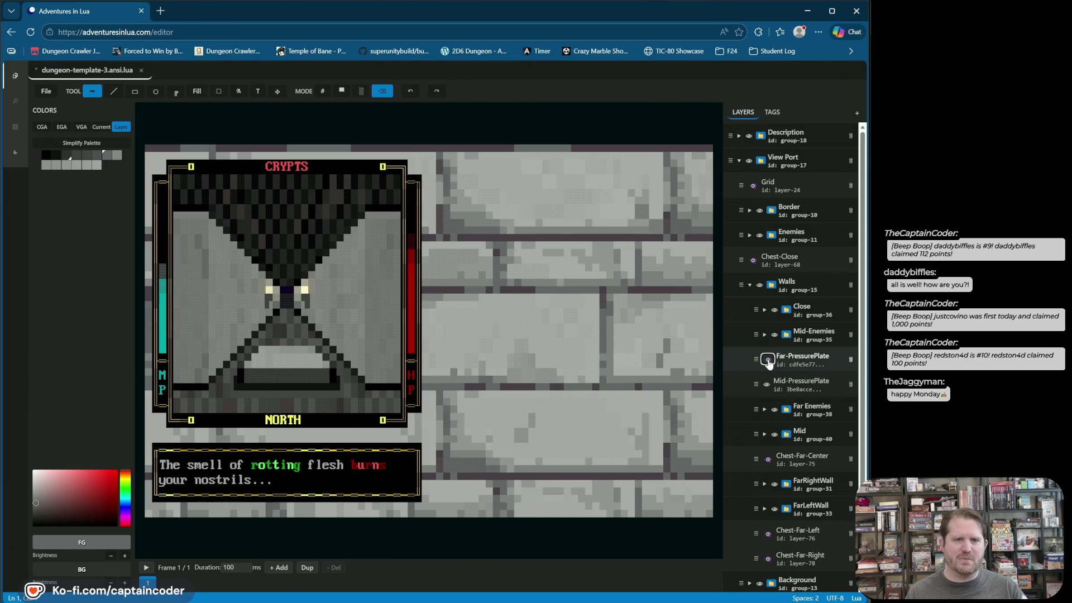
- With Far-PressurePlate selected, hide and reshow the mid plate, switch to region select, and save
{"action": "left_click", "coordinate": [769, 362]}
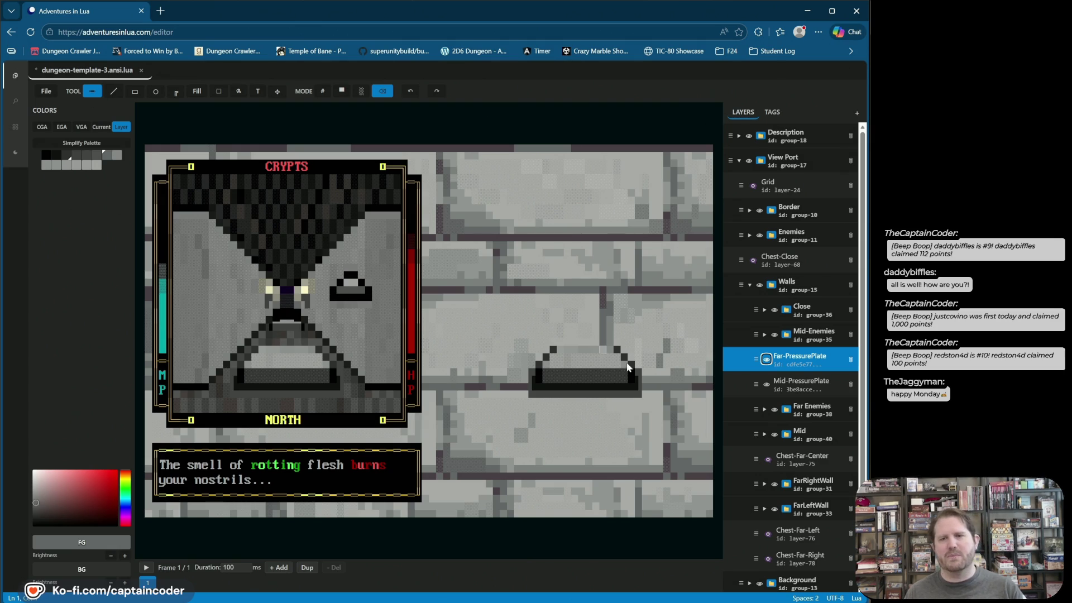
{"action": "left_click", "coordinate": [766, 384]}
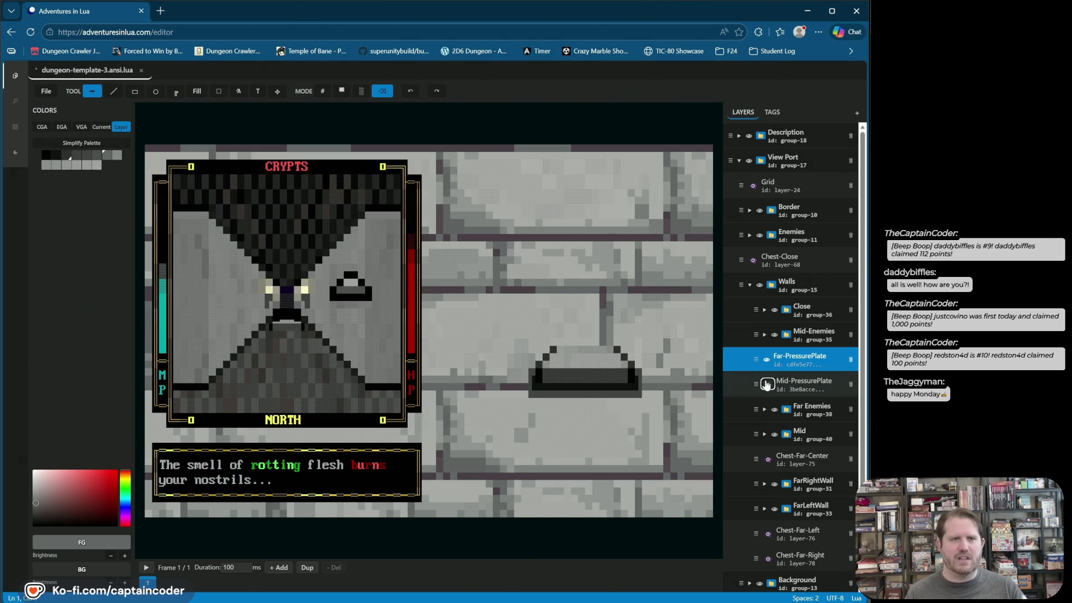
{"action": "left_click", "coordinate": [766, 384]}
{"action": "left_click", "coordinate": [218, 91]}
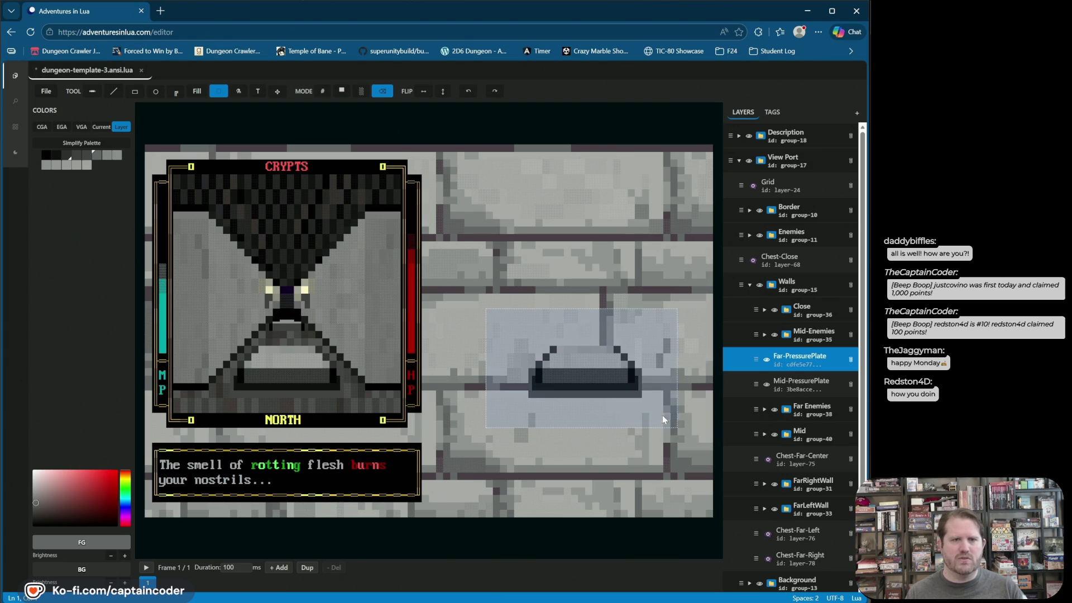
{"action": "key", "text": "ctrl+s"}
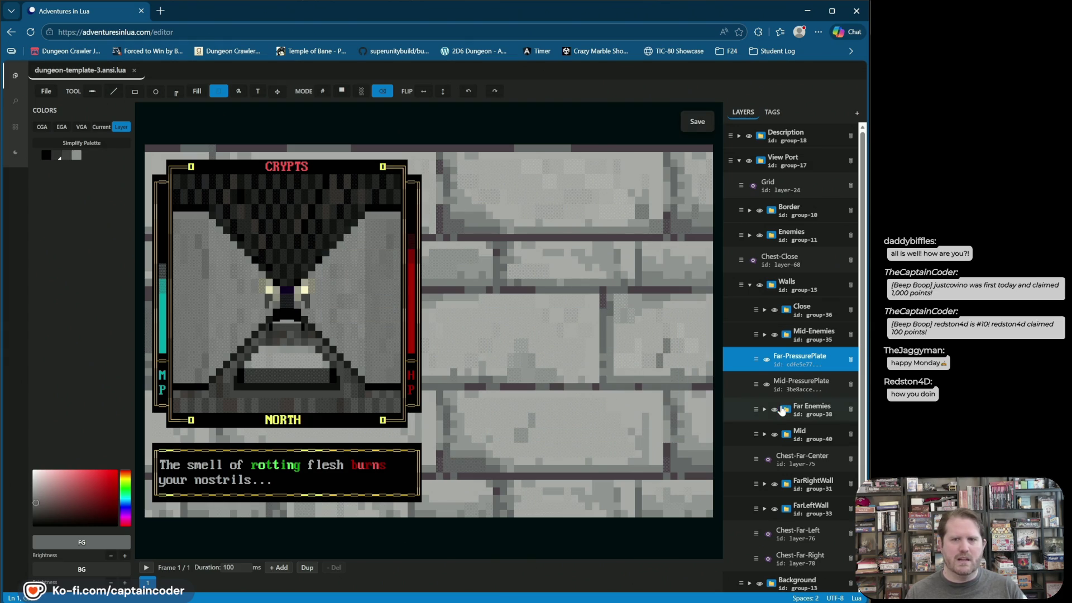
- Hide the mid plate, test the far plate's visibility toggle, and bring up the tags list
{"action": "left_click", "coordinate": [767, 360]}
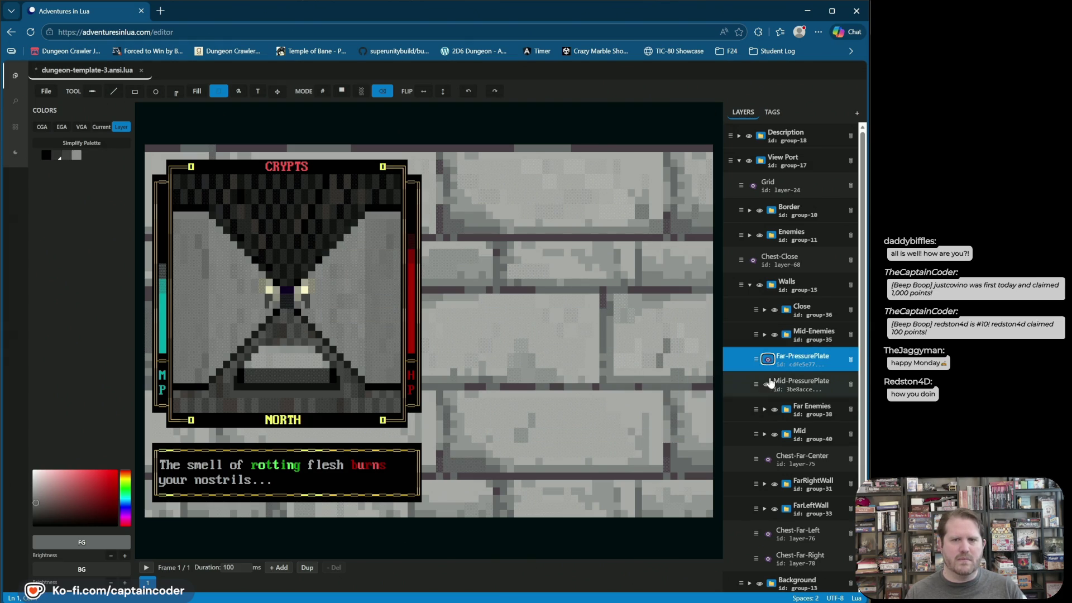
{"action": "left_click", "coordinate": [767, 384]}
{"action": "left_click", "coordinate": [768, 362]}
{"action": "left_click", "coordinate": [768, 362]}
{"action": "left_click", "coordinate": [768, 361]}
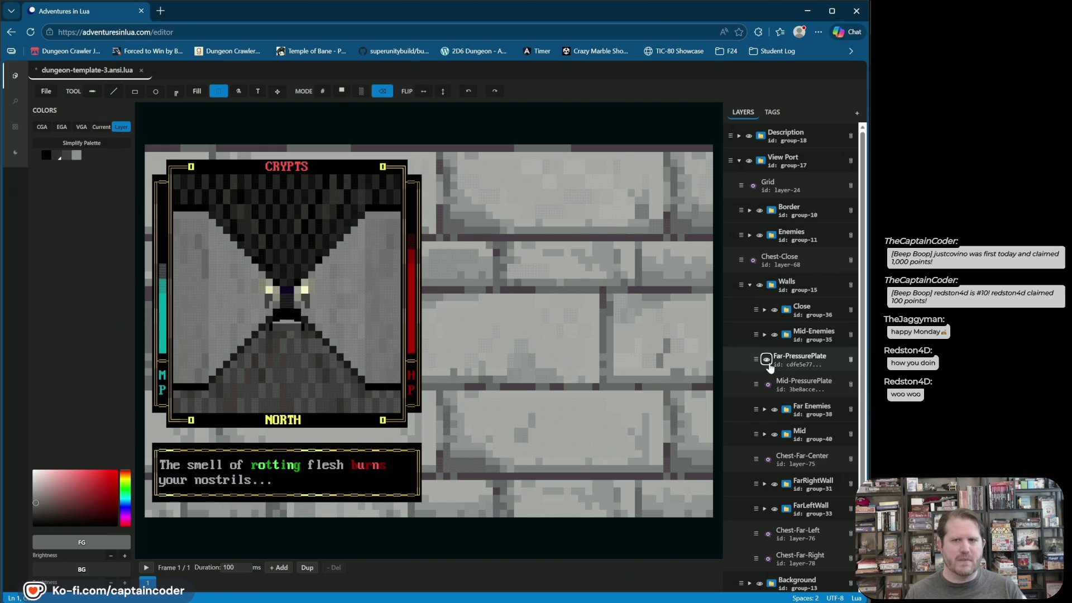
{"action": "left_click", "coordinate": [782, 362]}
{"action": "left_click", "coordinate": [773, 112]}
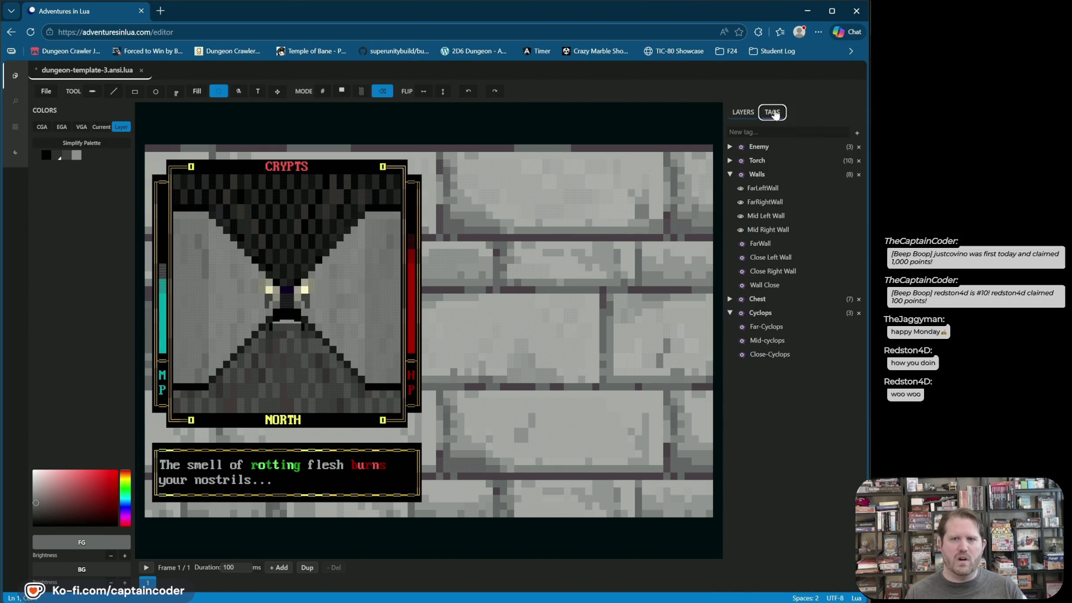
- Hide the FarRightWall and FarLeftWall tags under Walls in the TAGS panel
{"action": "left_click", "coordinate": [740, 203]}
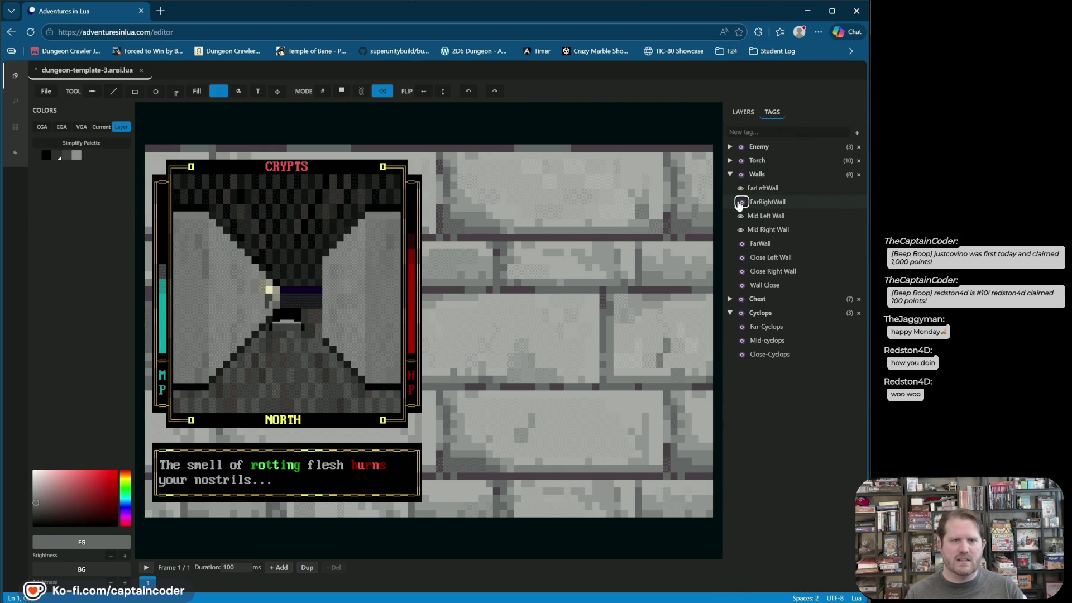
{"action": "left_click", "coordinate": [740, 202]}
{"action": "left_click", "coordinate": [739, 203]}
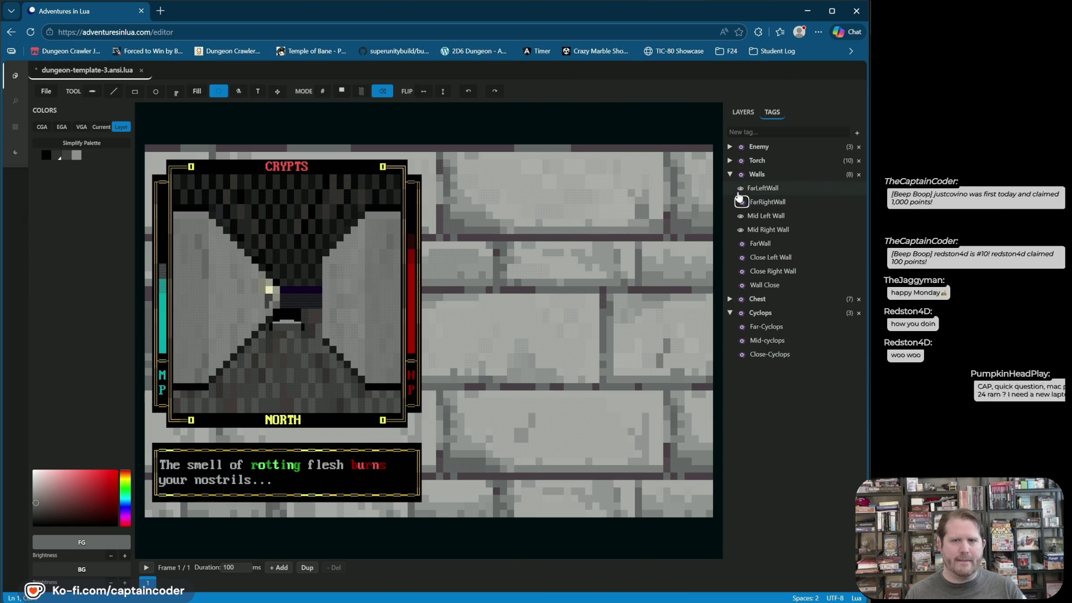
{"action": "left_click", "coordinate": [740, 189]}
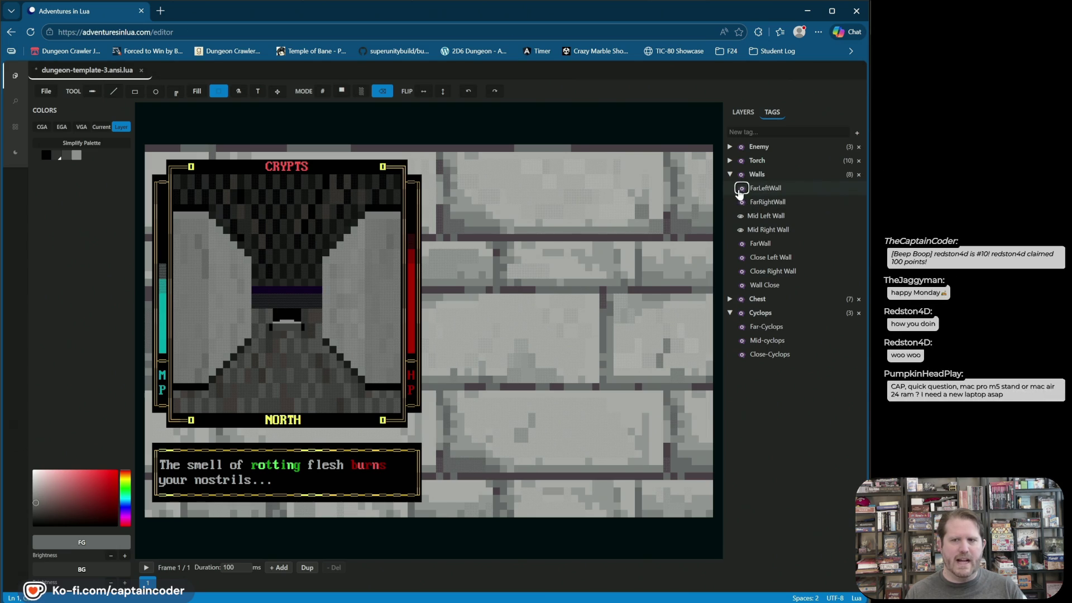
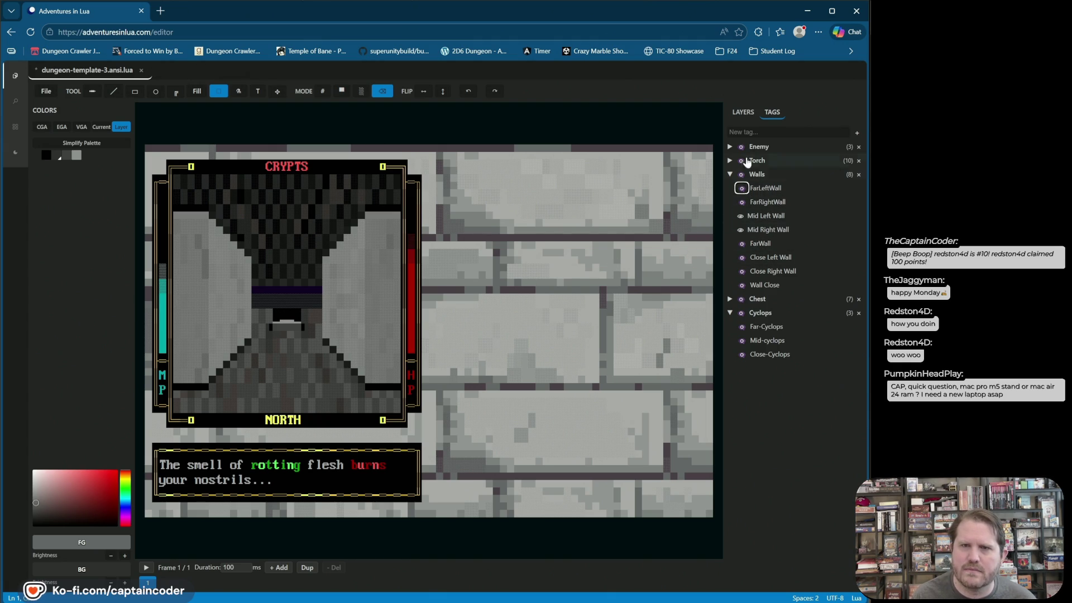
- Select Far-PressurePlate, switch to character mode with a black background, and place a glyph on the far floor
{"action": "left_click", "coordinate": [742, 112]}
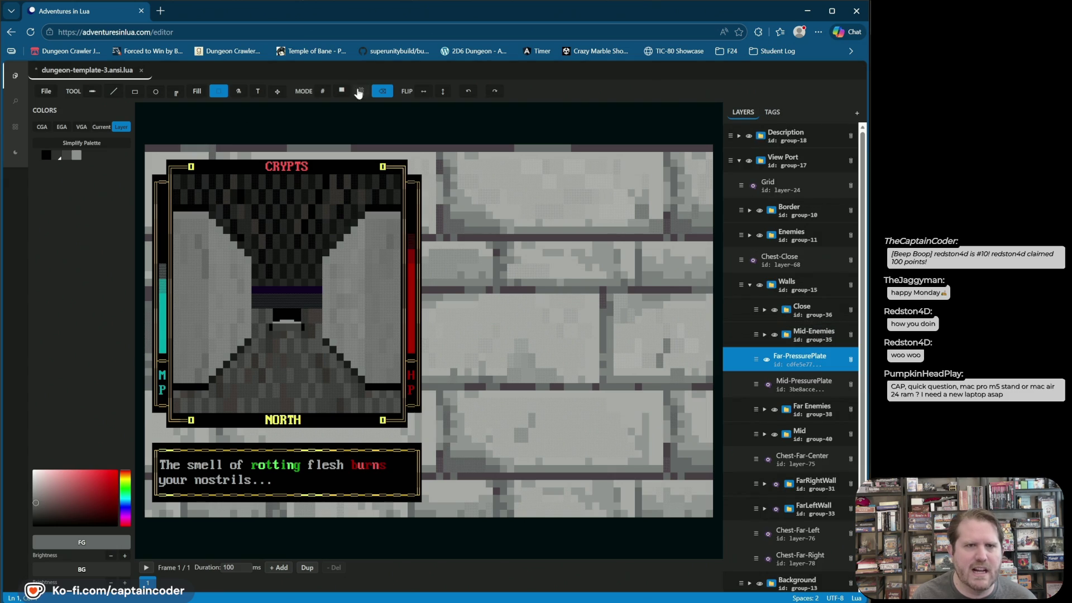
{"action": "left_click", "coordinate": [322, 91]}
{"action": "right_click", "coordinate": [293, 316]}
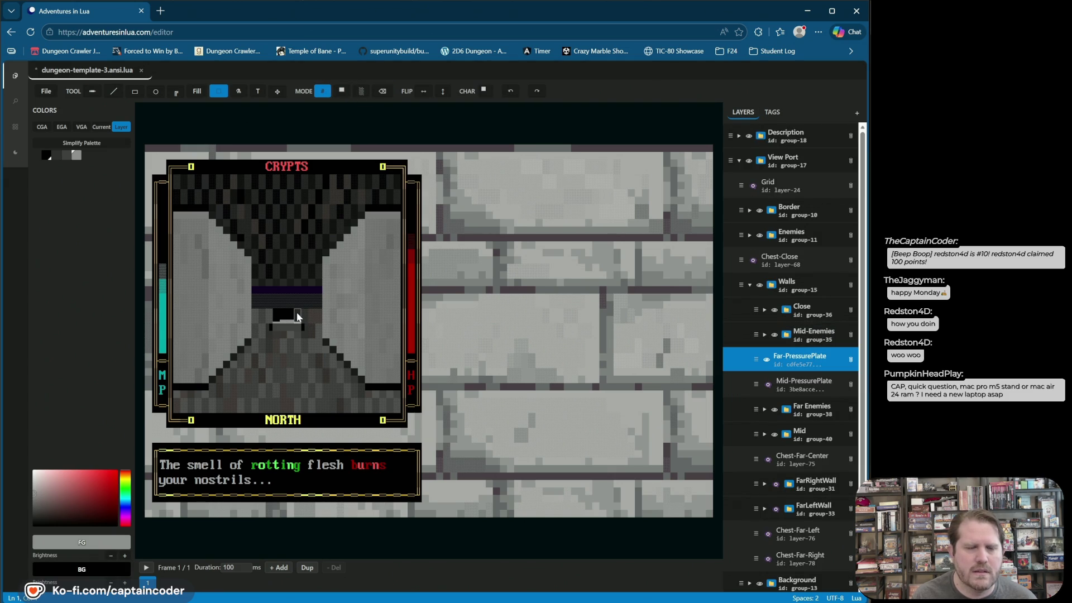
{"action": "left_click", "coordinate": [114, 132]}
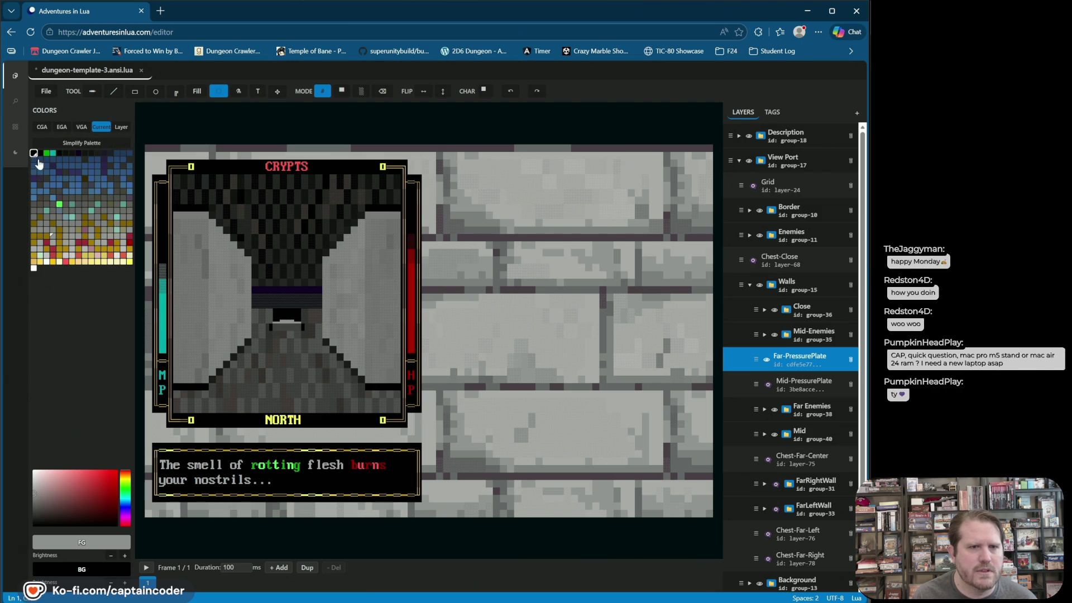
{"action": "left_click", "coordinate": [289, 315]}
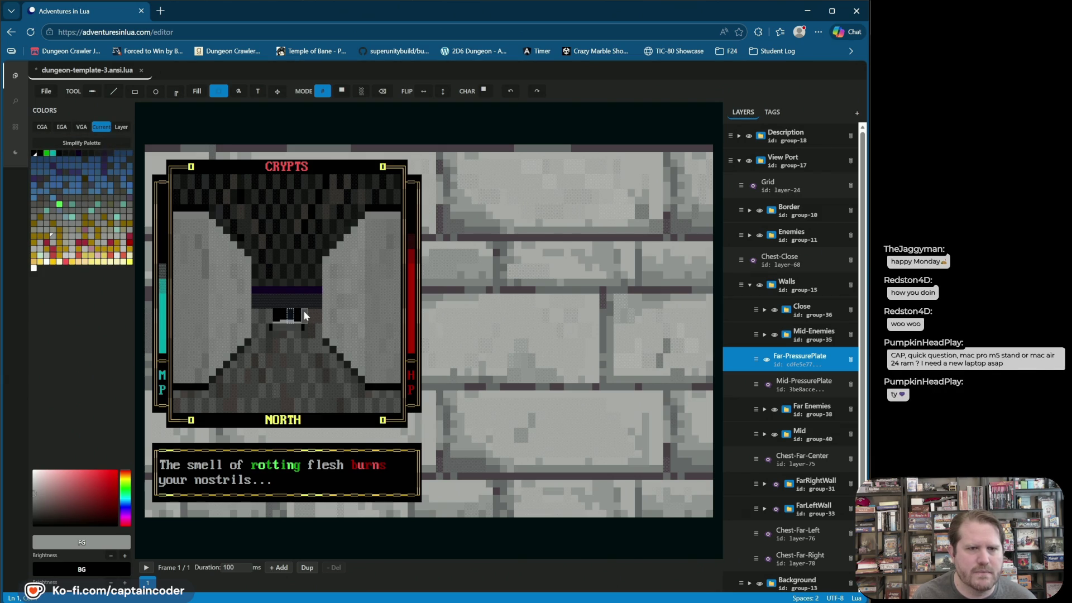
- Draw the far plate as an underscore line and save the file
{"action": "left_click", "coordinate": [113, 91]}
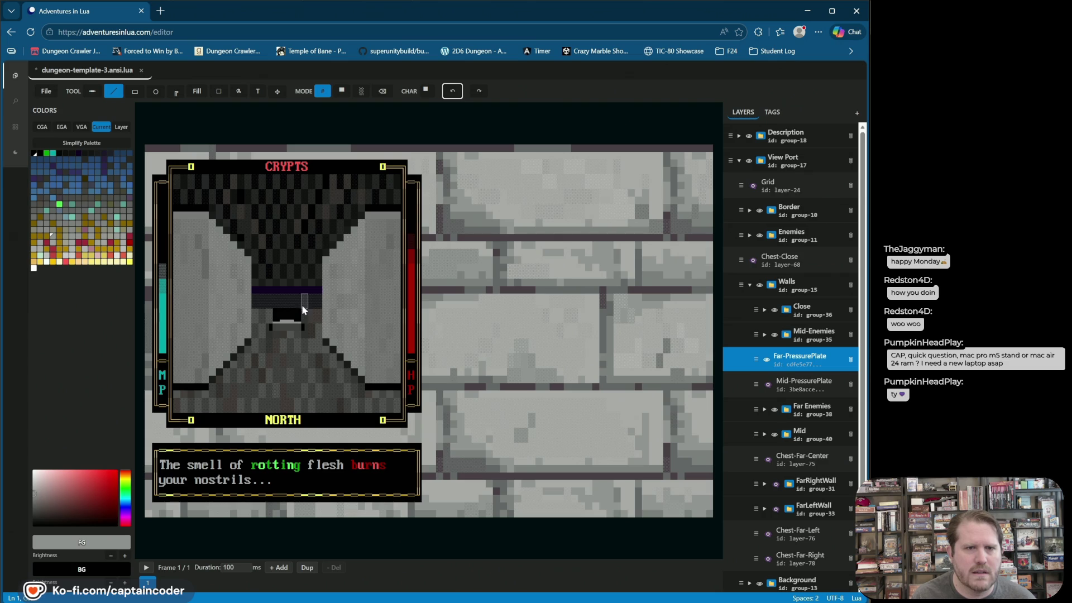
{"action": "key", "text": "underscore"}
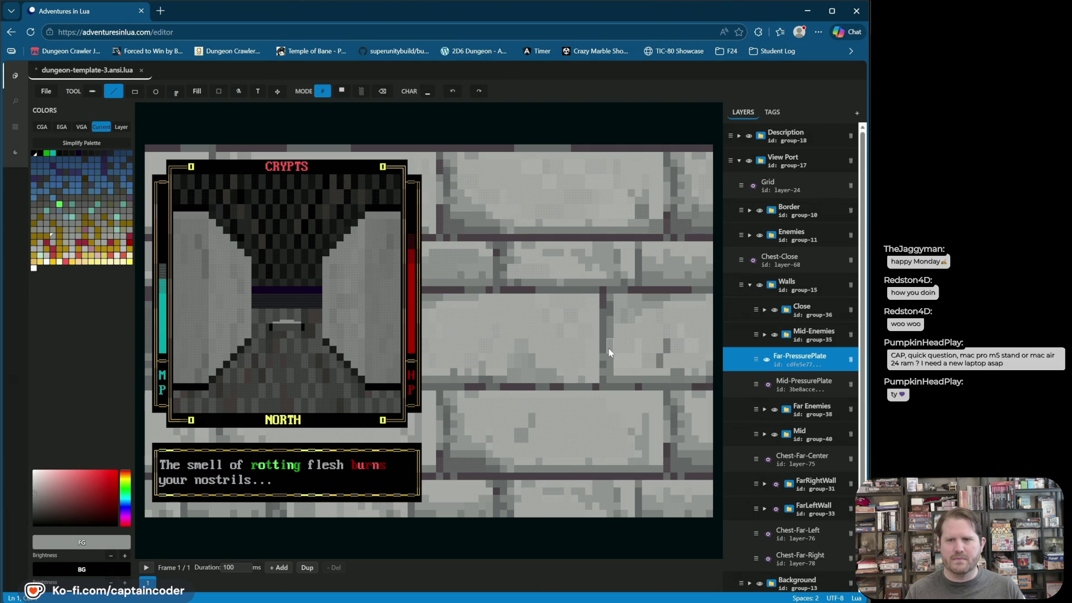
{"action": "key", "text": "ctrl+s"}
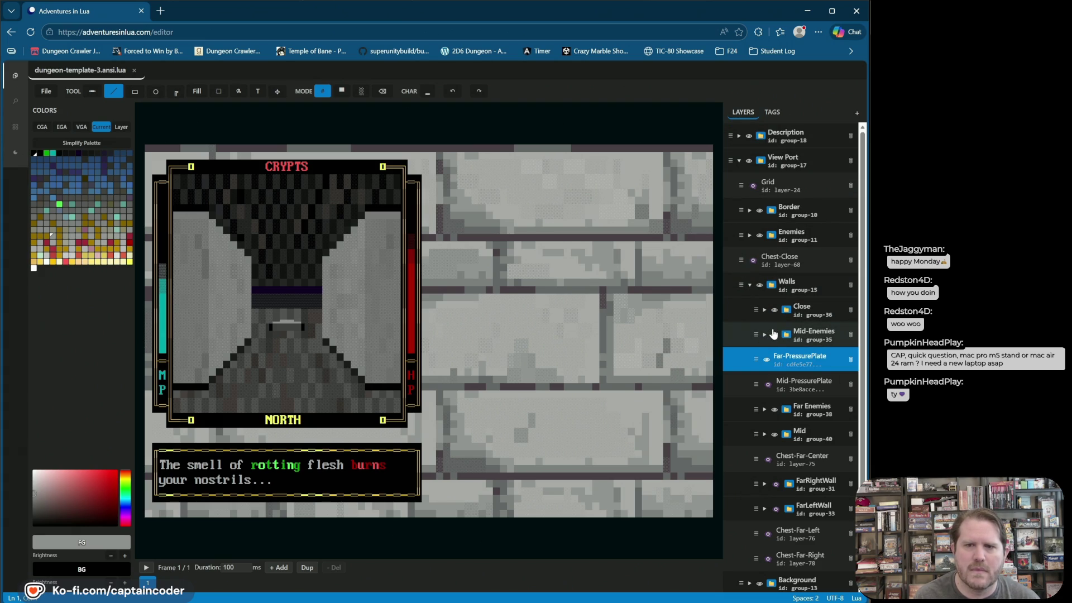
- Show the FarLeftWall and FarRightWall tags to preview the far plate, then hide both again
{"action": "left_click", "coordinate": [772, 111]}
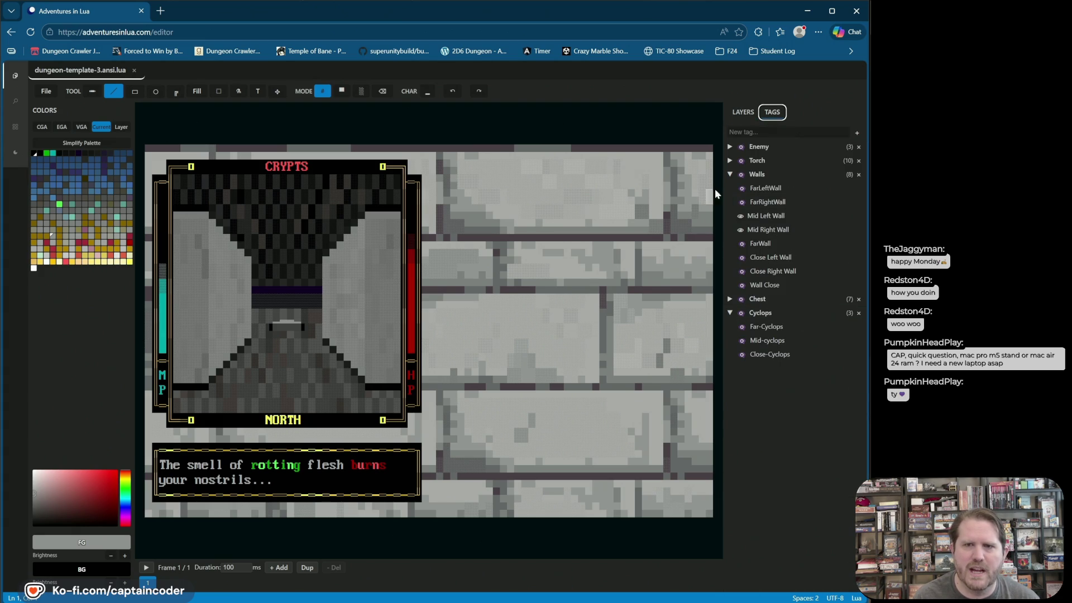
{"action": "left_click", "coordinate": [742, 202]}
{"action": "left_click", "coordinate": [740, 189]}
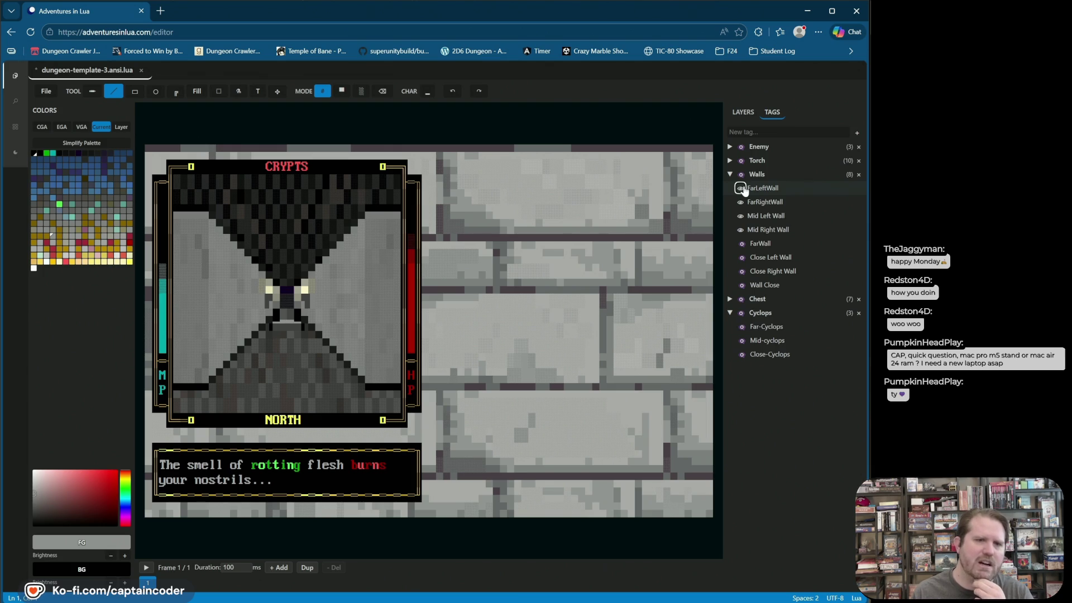
{"action": "left_click", "coordinate": [741, 189]}
{"action": "left_click", "coordinate": [740, 189]}
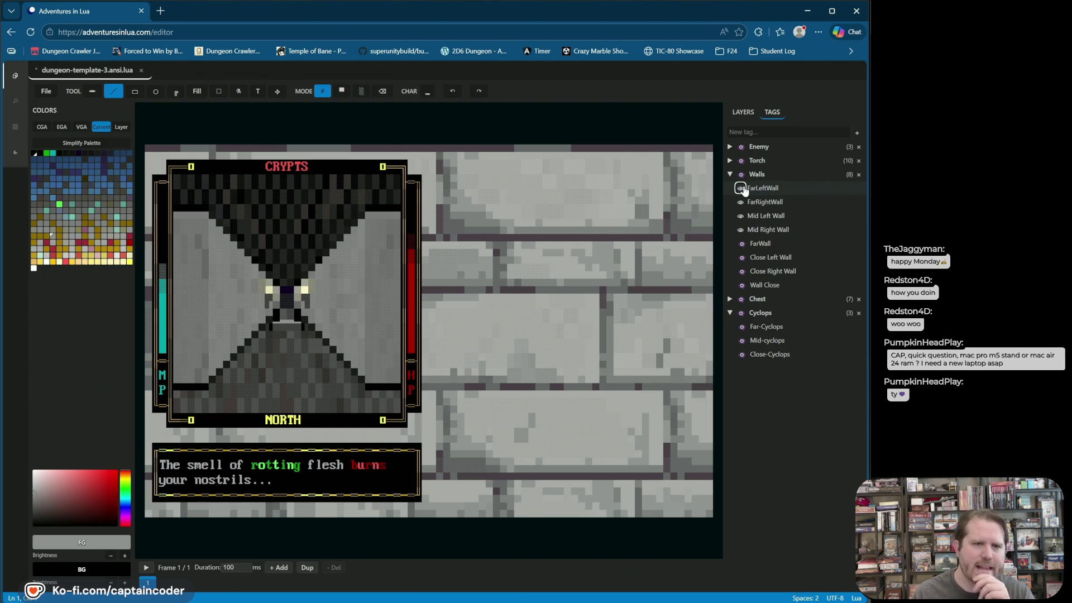
{"action": "left_click", "coordinate": [741, 189]}
{"action": "left_click", "coordinate": [741, 203]}
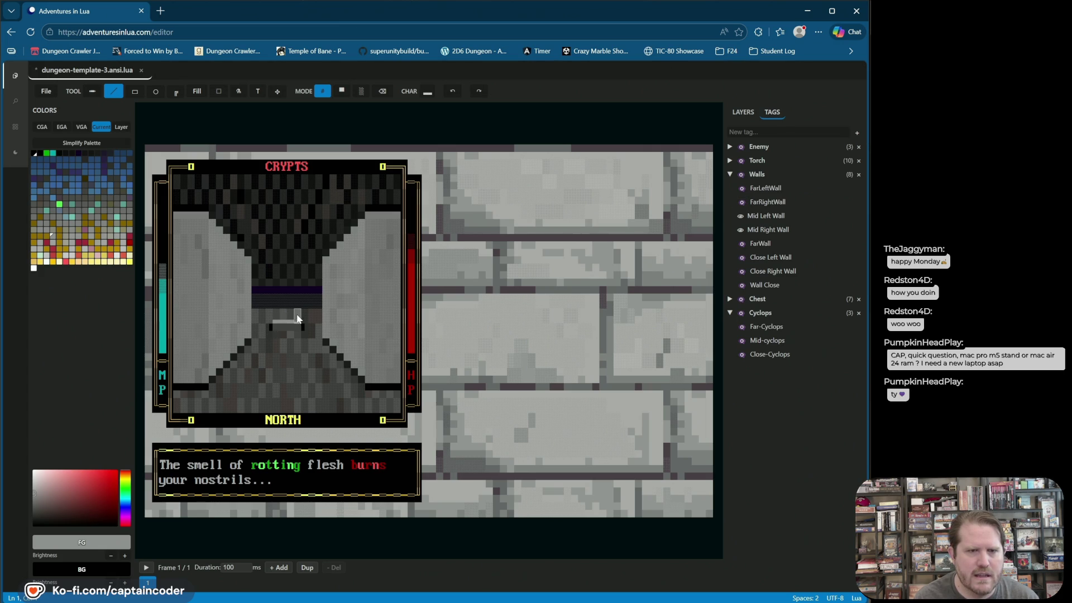
- Pick a block glyph from the Character Palette's Blocks tab, save, and reshow FarRightWall
{"action": "left_click", "coordinate": [428, 93]}
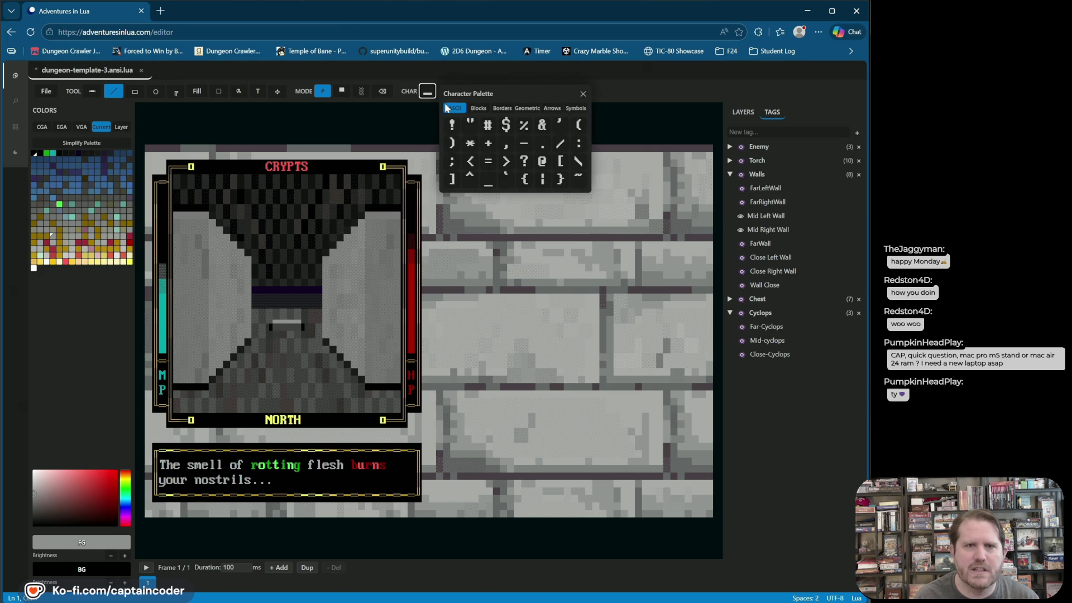
{"action": "left_click", "coordinate": [478, 109]}
{"action": "left_click", "coordinate": [488, 144]}
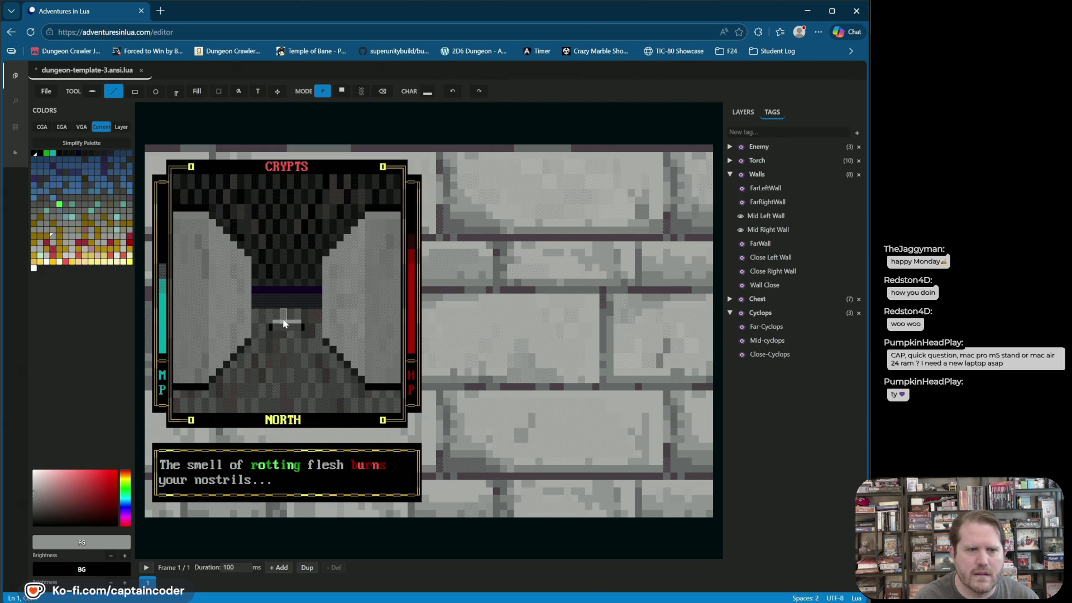
{"action": "left_click", "coordinate": [428, 92]}
{"action": "left_click", "coordinate": [479, 109]}
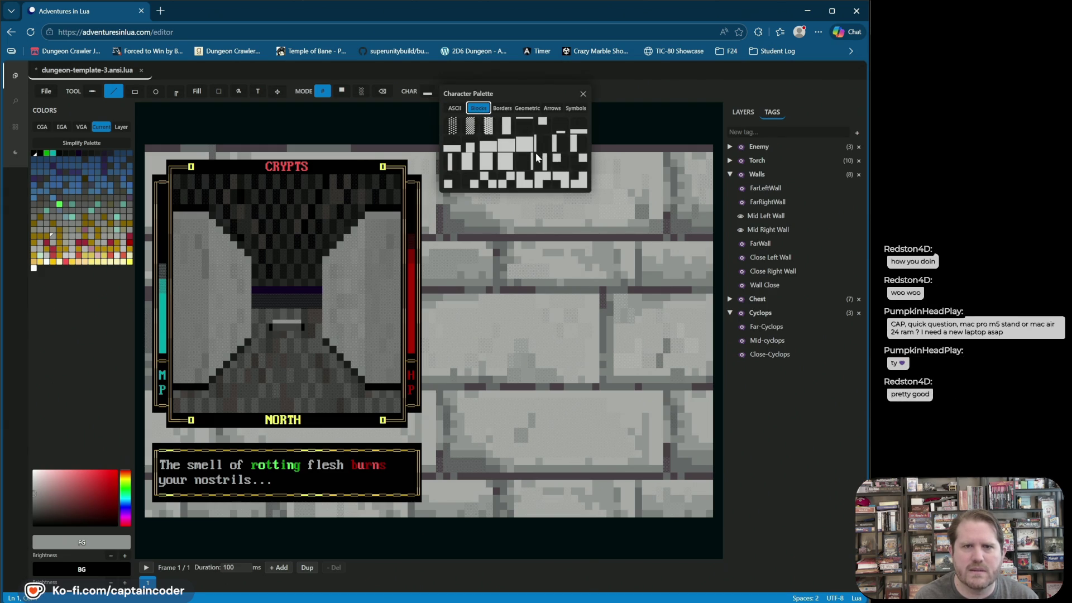
{"action": "left_click", "coordinate": [451, 154]}
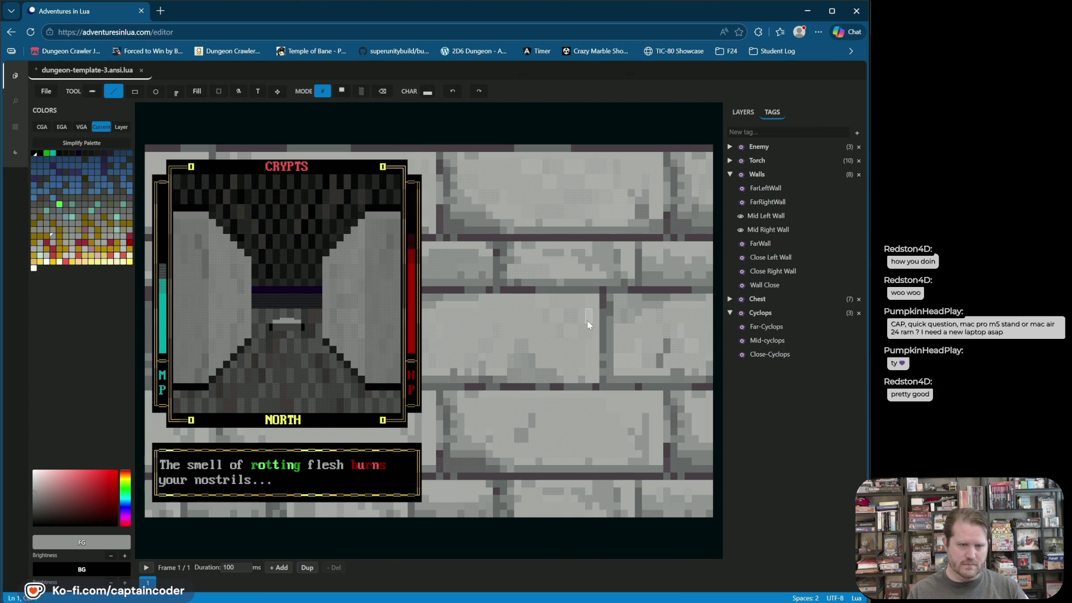
{"action": "key", "text": "ctrl+s"}
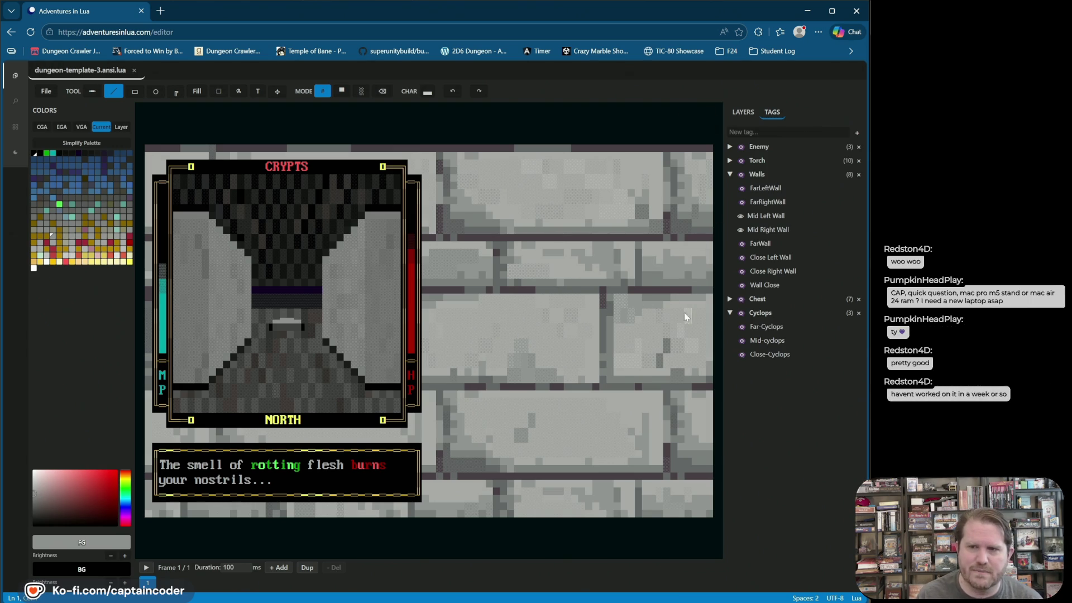
{"action": "left_click", "coordinate": [740, 202]}
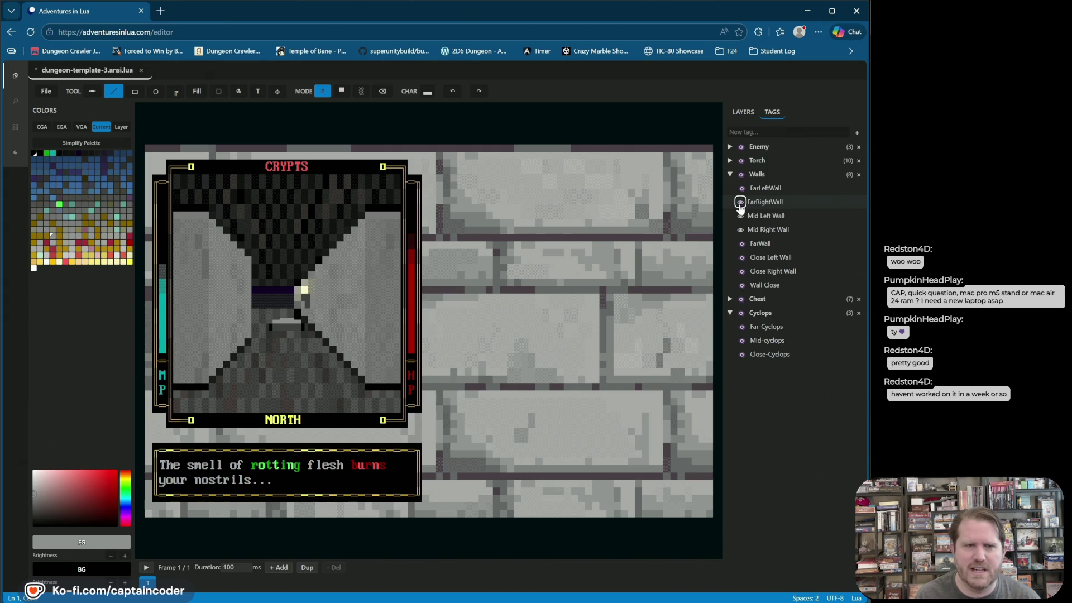
- Show FarLeftWall, toggle the Chest tag's visibility, and expand or collapse the Walls and Chest groups
{"action": "left_click", "coordinate": [740, 188]}
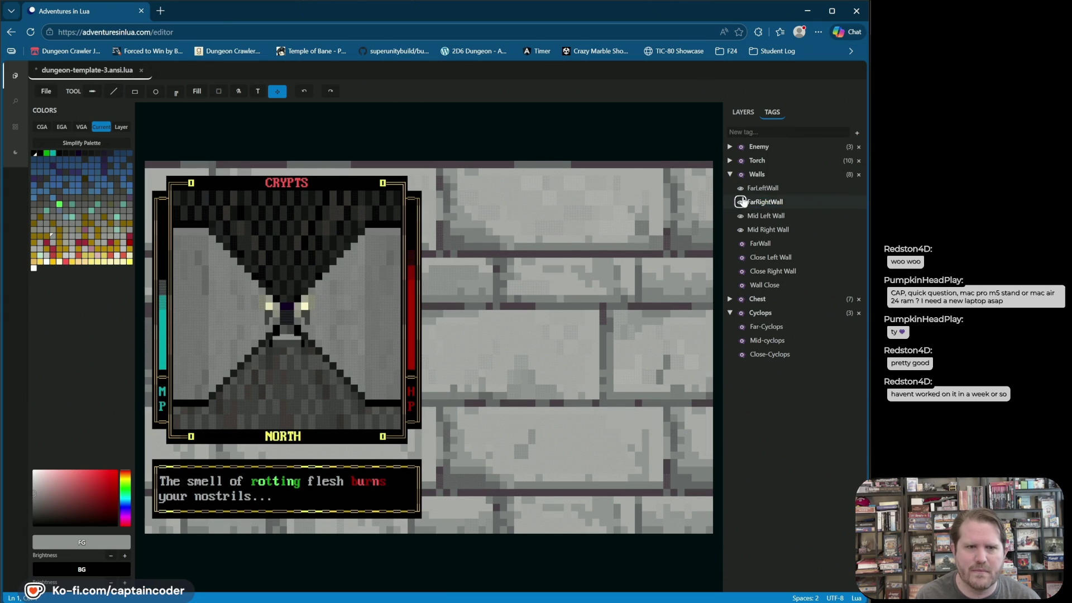
{"action": "left_click", "coordinate": [745, 176]}
{"action": "left_click", "coordinate": [741, 188]}
{"action": "left_click", "coordinate": [741, 188]}
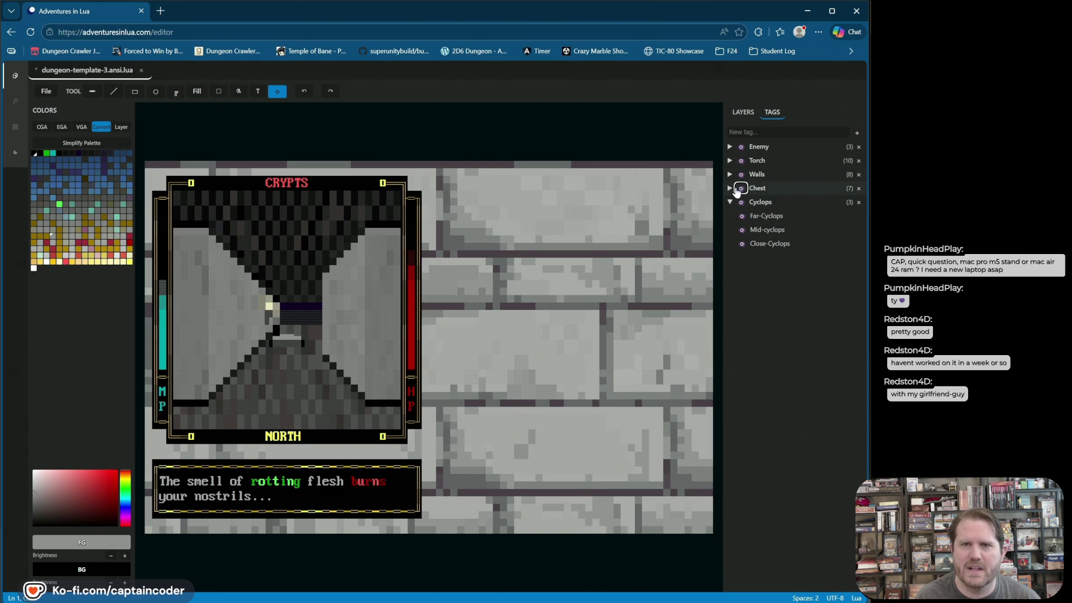
{"action": "left_click", "coordinate": [730, 188]}
{"action": "left_click", "coordinate": [730, 188]}
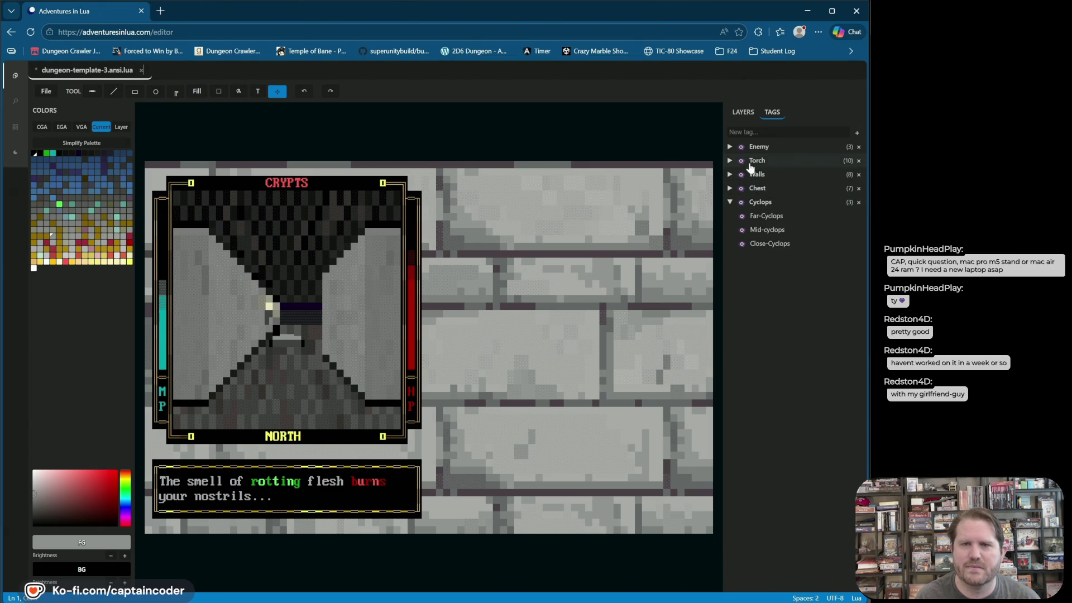
{"action": "left_click", "coordinate": [730, 175]}
- Toggle Mid Left Wall and both far wall tags to check the plate, then return to Layers
{"action": "left_click", "coordinate": [741, 216]}
{"action": "left_click", "coordinate": [741, 216]}
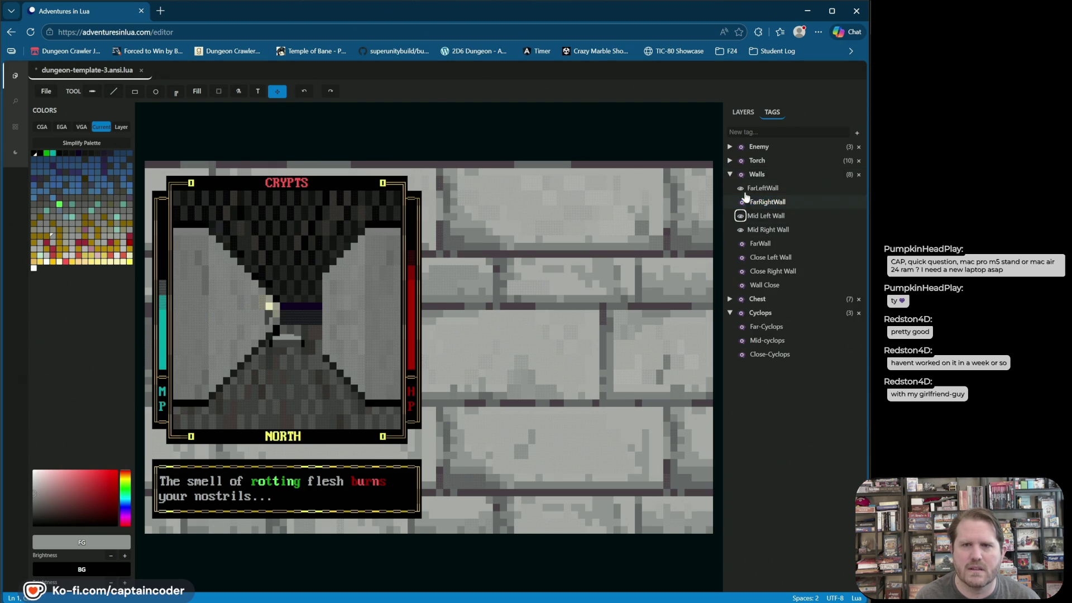
{"action": "left_click", "coordinate": [740, 188]}
{"action": "left_click", "coordinate": [741, 188]}
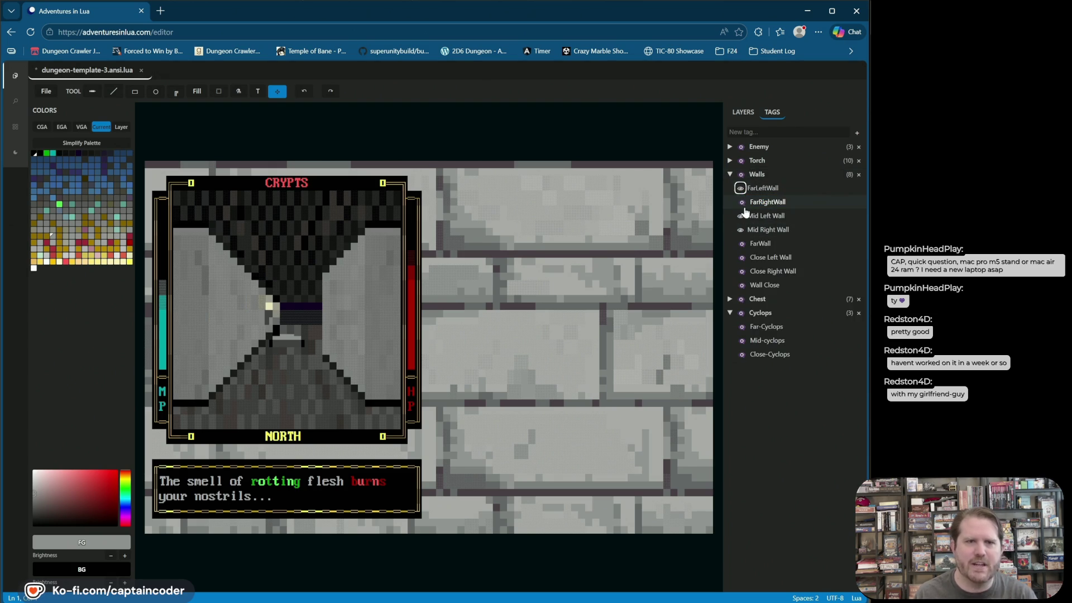
{"action": "left_click", "coordinate": [741, 202]}
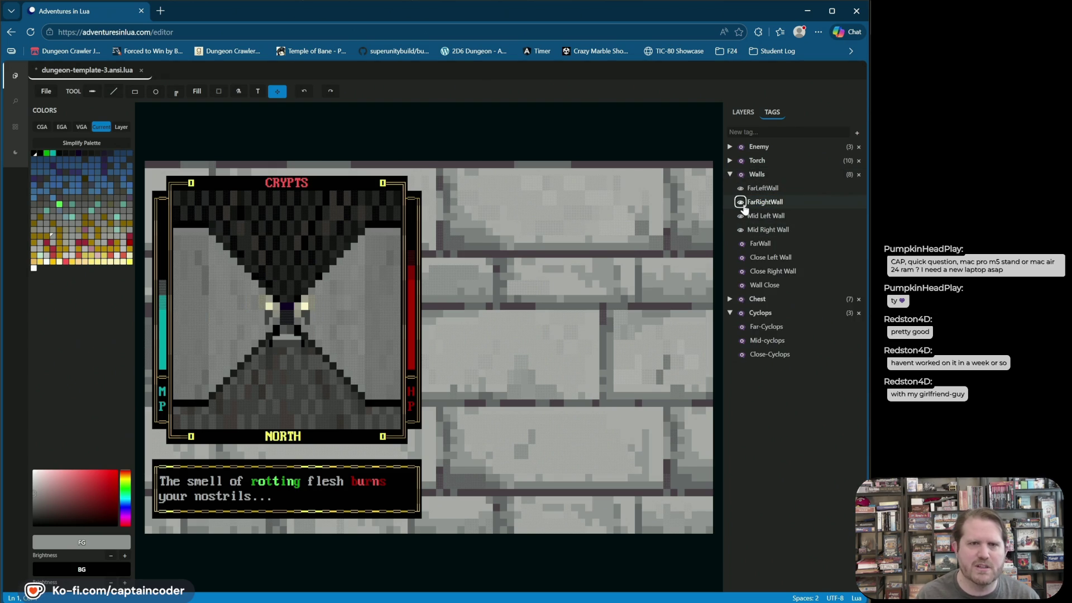
{"action": "left_click", "coordinate": [741, 202]}
{"action": "left_click", "coordinate": [742, 202]}
{"action": "left_click", "coordinate": [741, 189]}
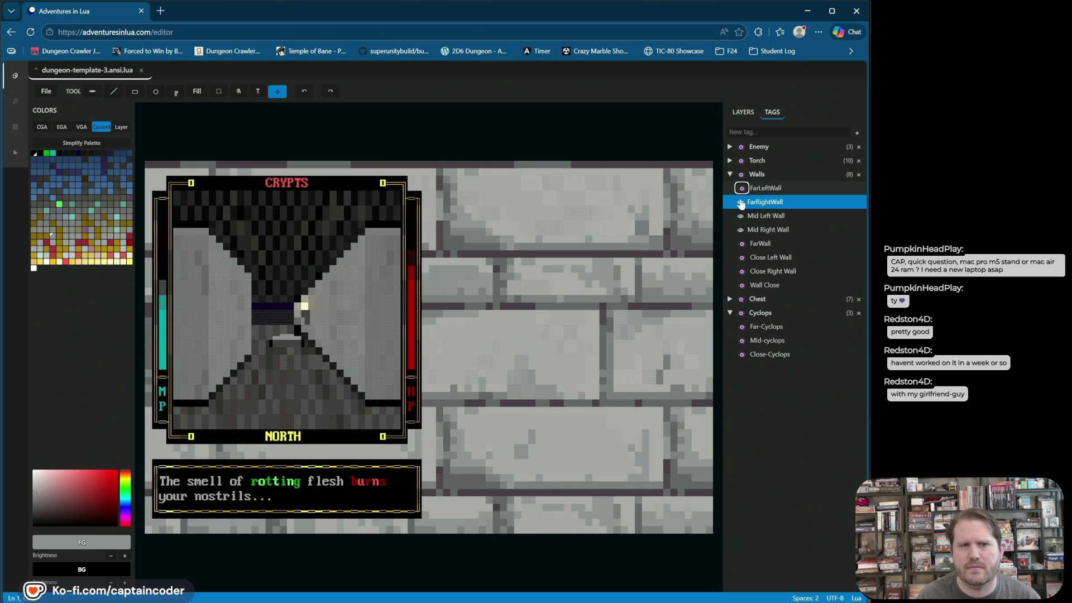
{"action": "left_click", "coordinate": [742, 202]}
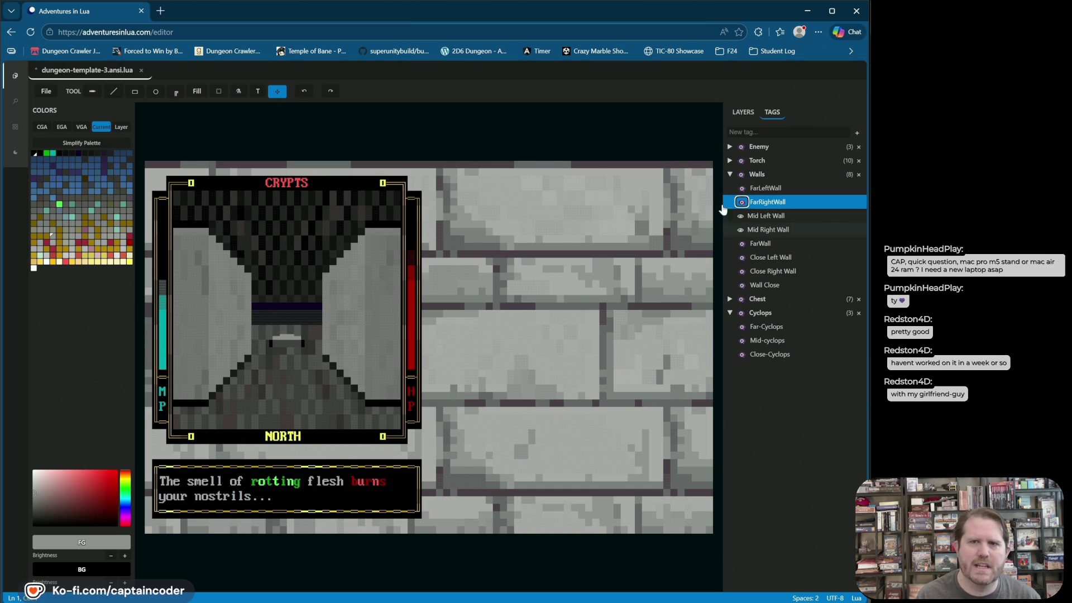
{"action": "left_click", "coordinate": [749, 113]}
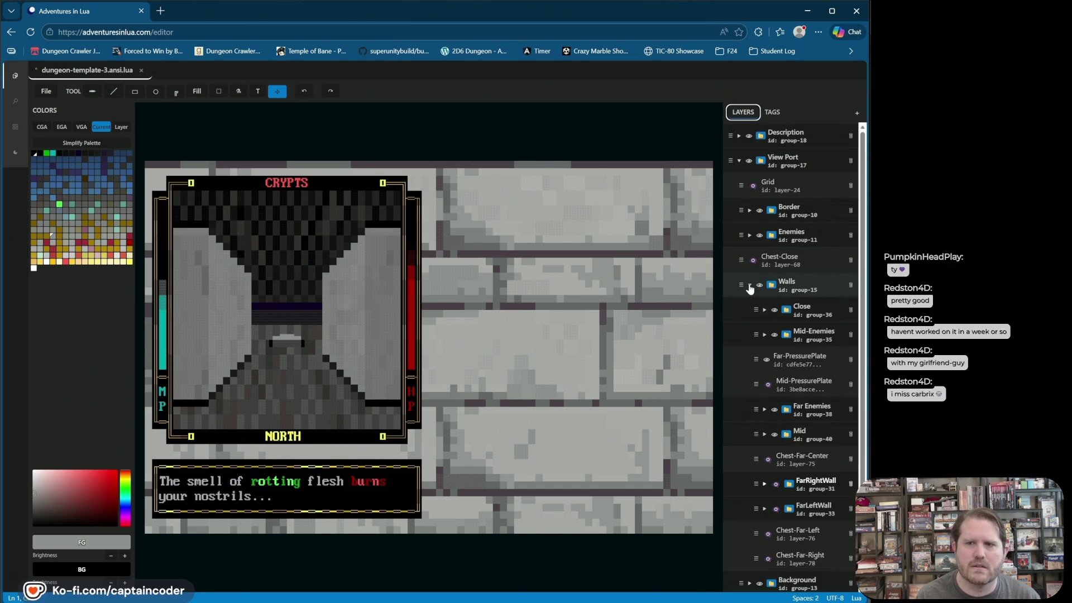
- Toggle Mid-PressurePlate's visibility, make it the active layer, and choose eraser mode
{"action": "scroll", "coordinate": [776, 363], "scroll_direction": "down", "scroll_amount": 1}
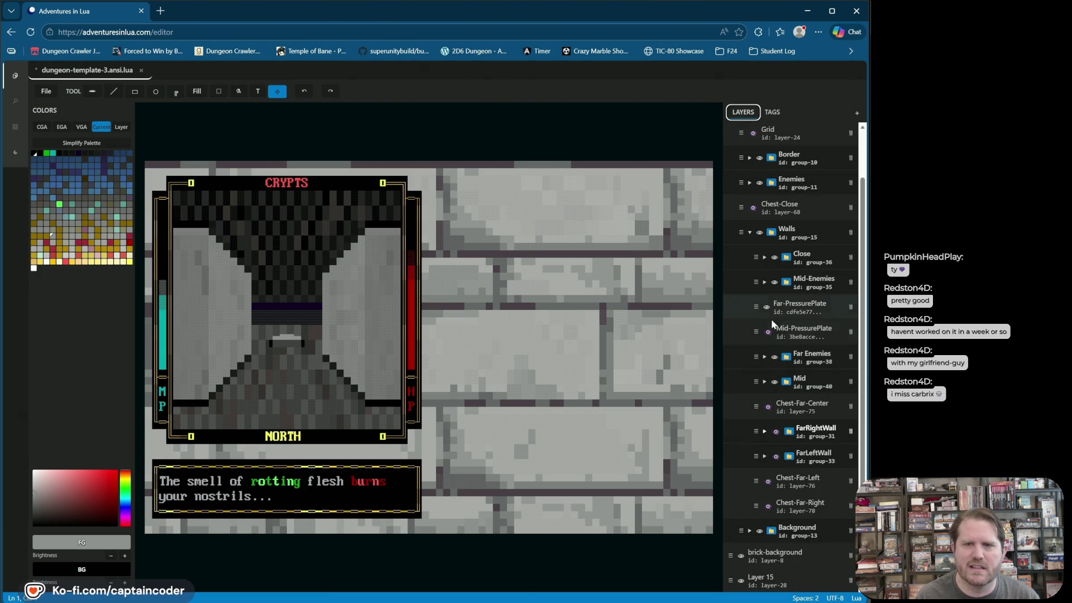
{"action": "left_click", "coordinate": [767, 332]}
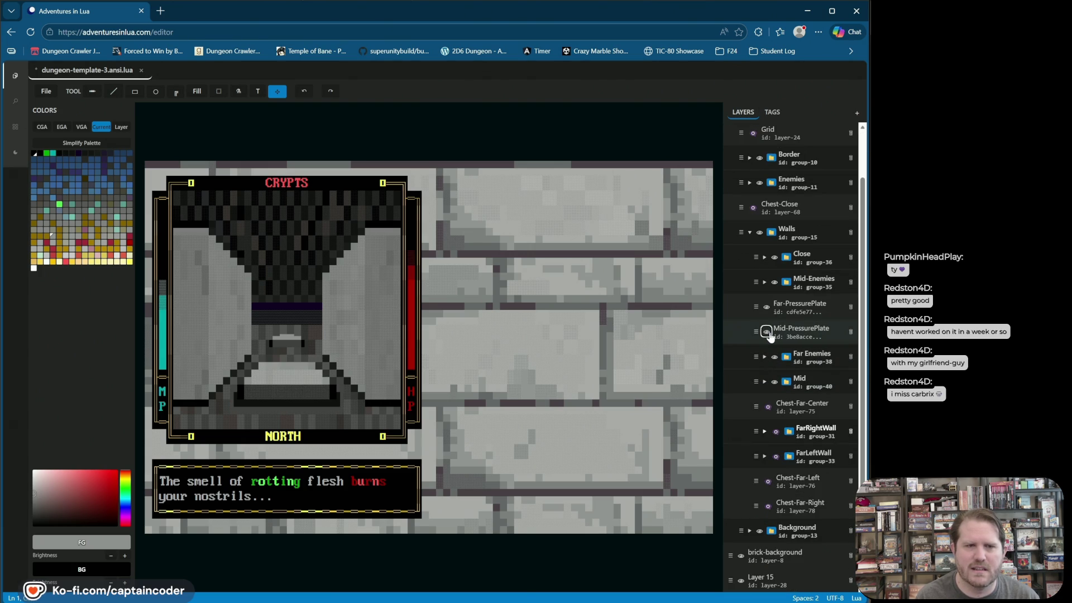
{"action": "left_click", "coordinate": [767, 332]}
{"action": "left_click", "coordinate": [766, 333]}
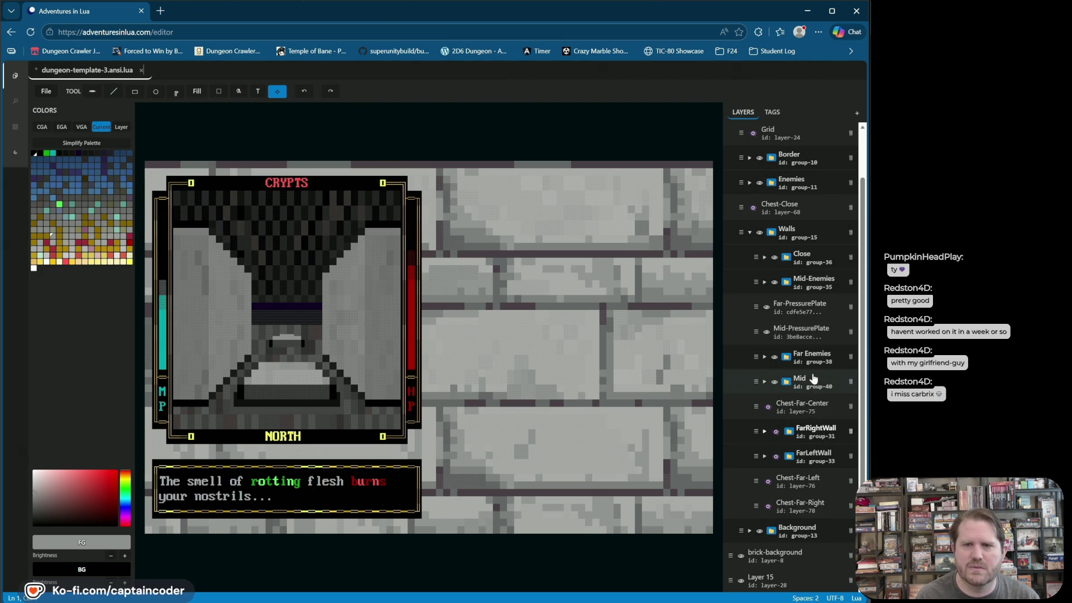
{"action": "left_click", "coordinate": [809, 337]}
{"action": "left_click", "coordinate": [383, 91]}
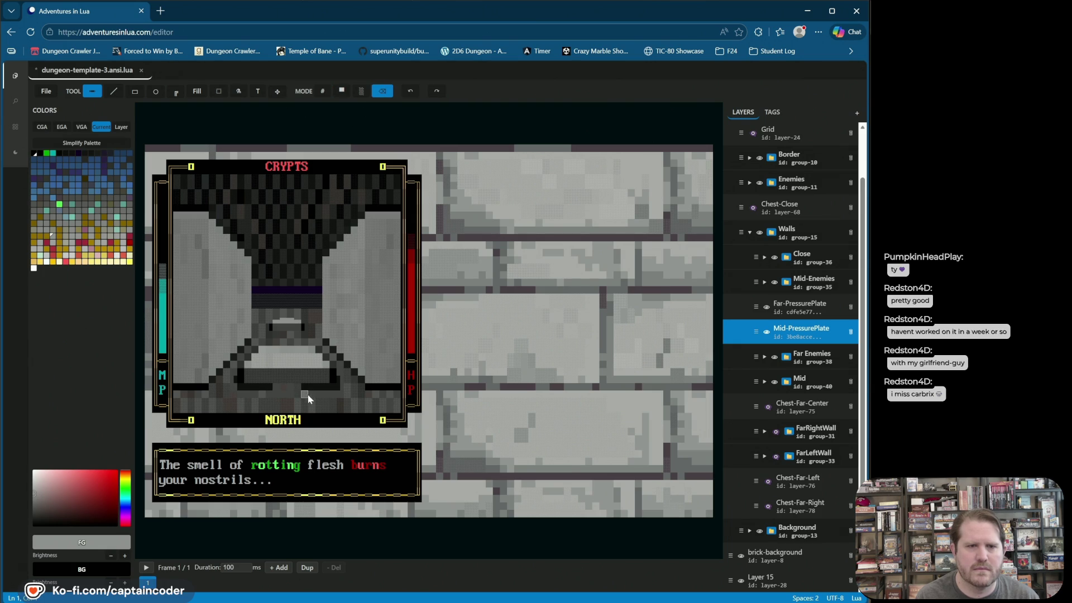
- Restore the erased plate edge, paint the floor's bottom row grey under the mid plate, and save
{"action": "left_click", "coordinate": [411, 92]}
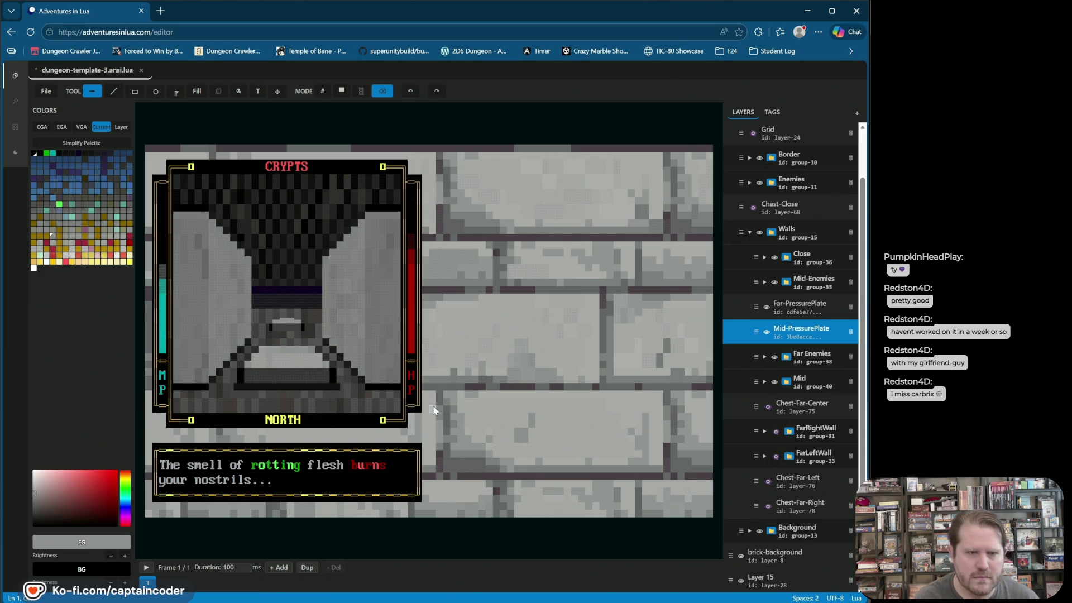
{"action": "left_click_drag", "start_coordinate": [241, 388], "coordinate": [346, 393]}
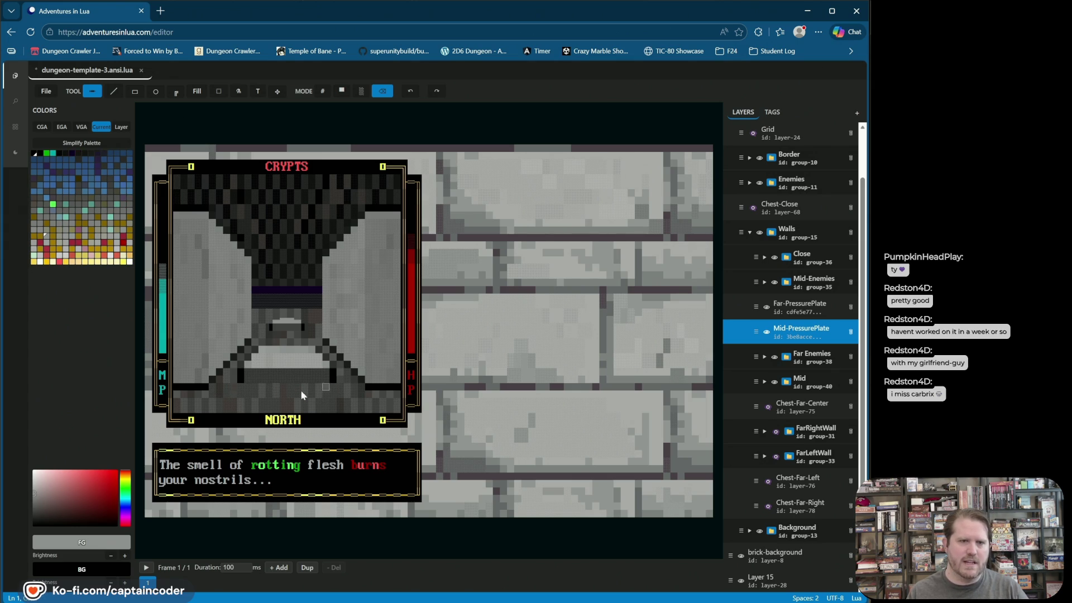
{"action": "key", "text": "ctrl+s"}
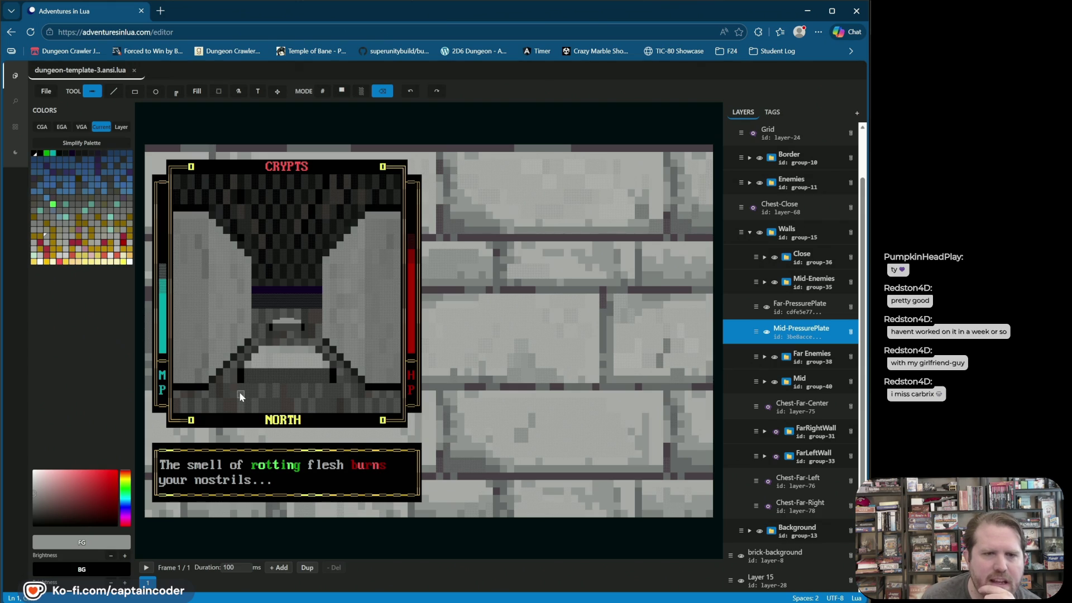
- Reselect Mid-PressurePlate, then toggle the Close Left Wall and Close Right Wall tags visible
{"action": "left_click", "coordinate": [793, 333]}
{"action": "left_click", "coordinate": [793, 334]}
{"action": "left_click", "coordinate": [793, 334]}
{"action": "left_click", "coordinate": [793, 333]}
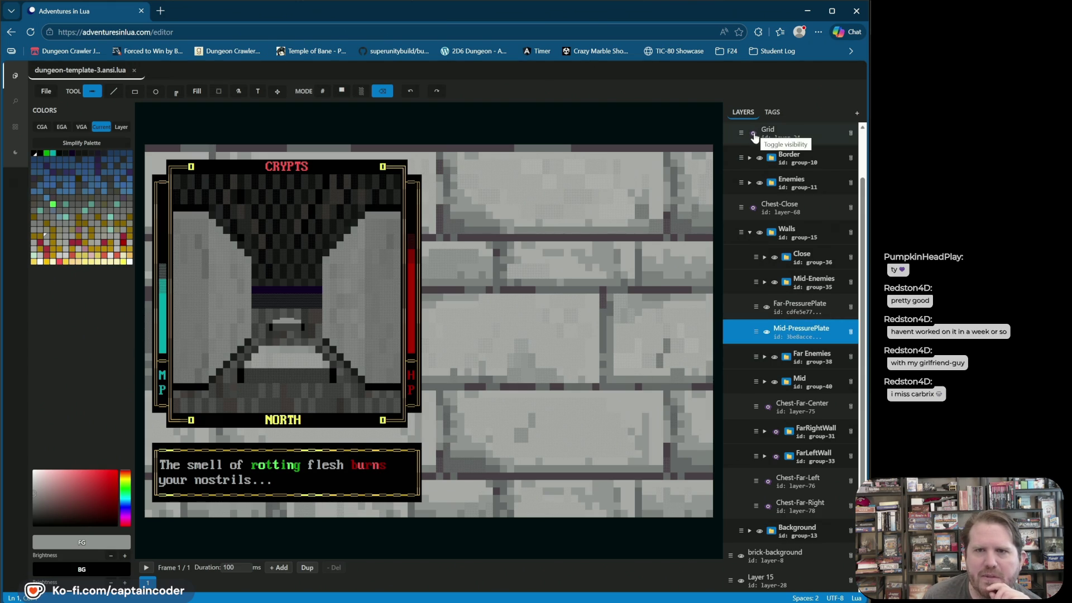
{"action": "left_click", "coordinate": [782, 114]}
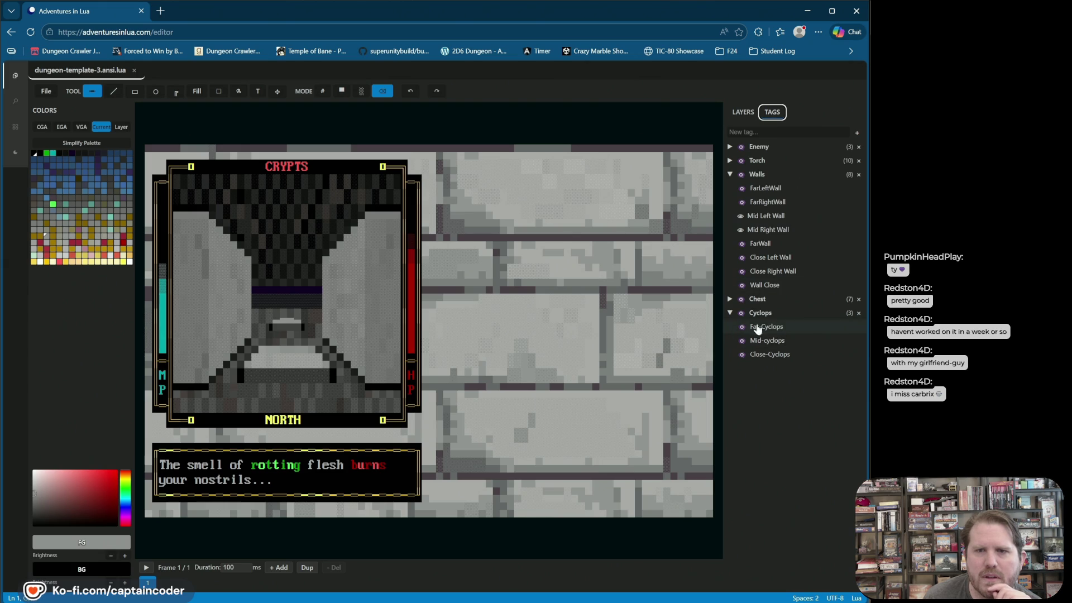
{"action": "left_click", "coordinate": [740, 286]}
{"action": "left_click", "coordinate": [740, 285]}
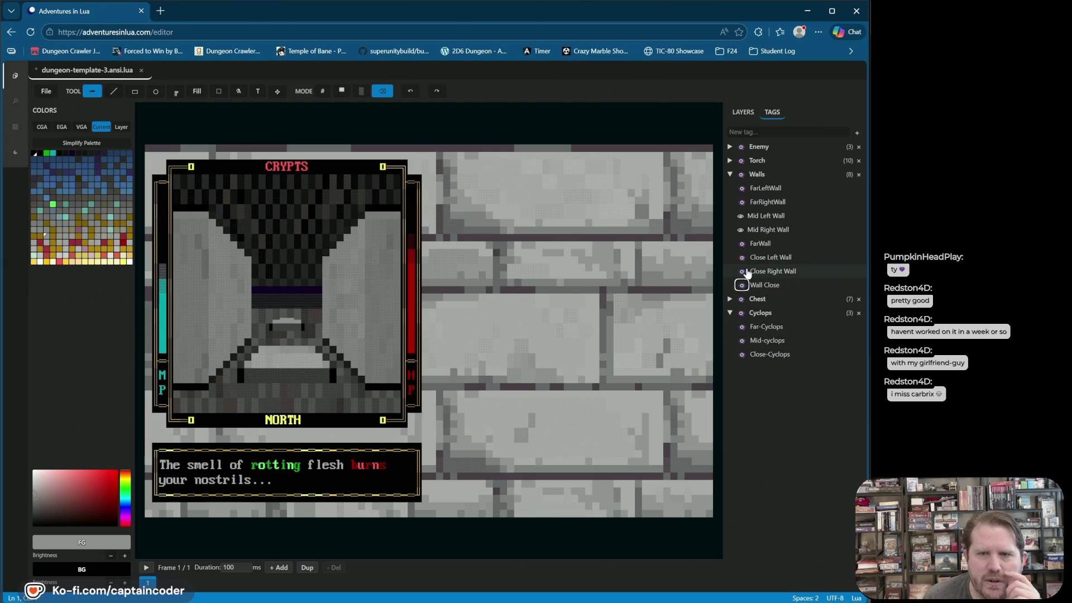
{"action": "left_click", "coordinate": [740, 272]}
{"action": "left_click", "coordinate": [741, 258]}
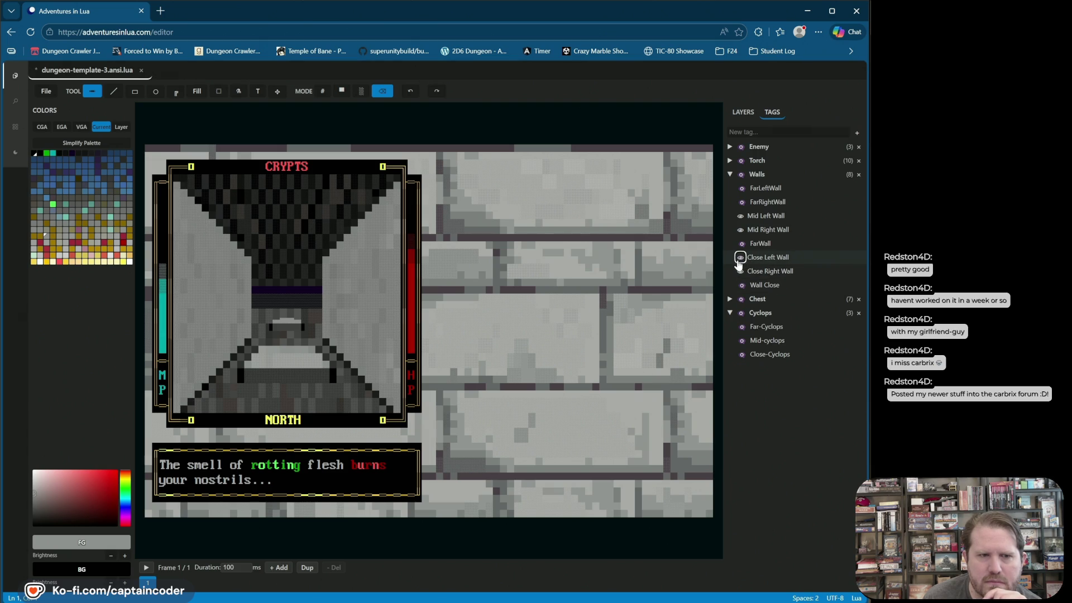
- Choose the Line tool, go back to the Layers list, and save with Ctrl+S
{"action": "left_click", "coordinate": [114, 91]}
{"action": "left_click", "coordinate": [743, 111]}
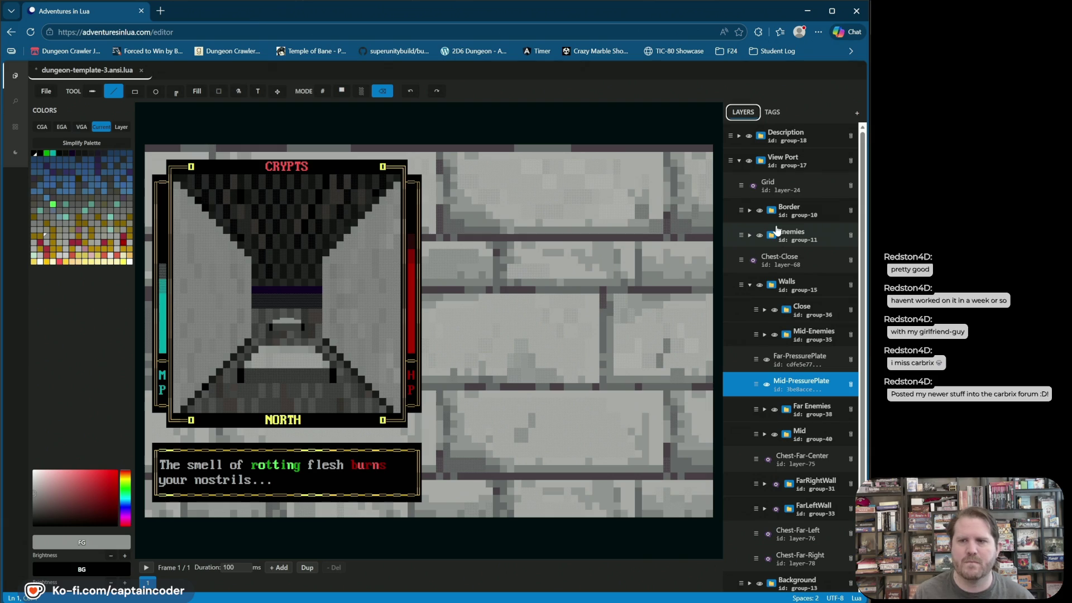
{"action": "key", "text": "ctrl+s"}
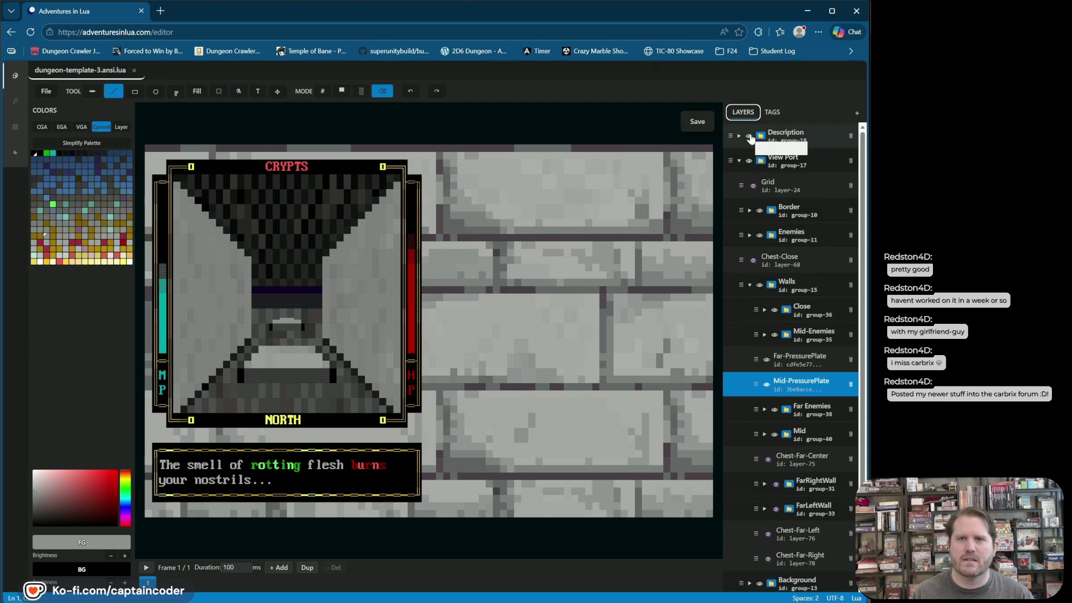
- Add a new layer named Close-PressurePlate and switch to Pixel drawing mode
{"action": "left_click", "coordinate": [857, 115]}
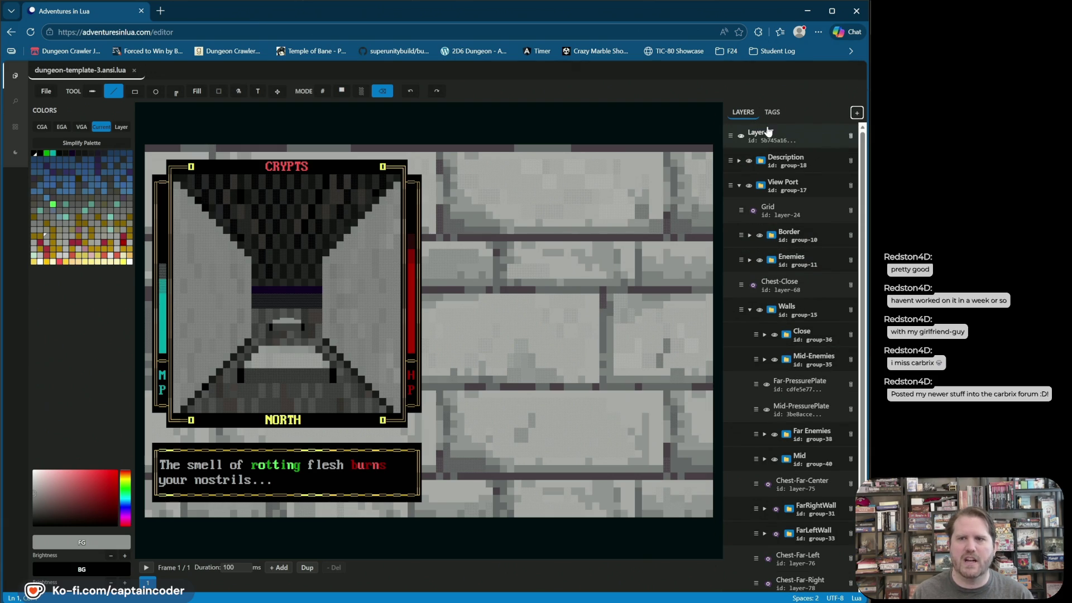
{"action": "double_click", "coordinate": [766, 137]}
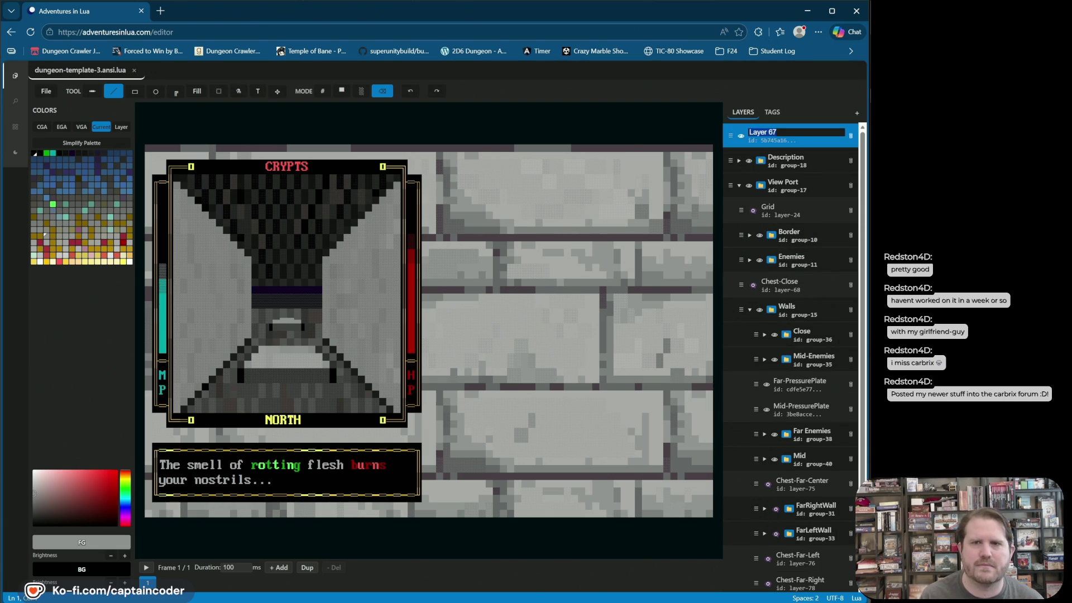
{"action": "type", "text": "Close-Pressur"}
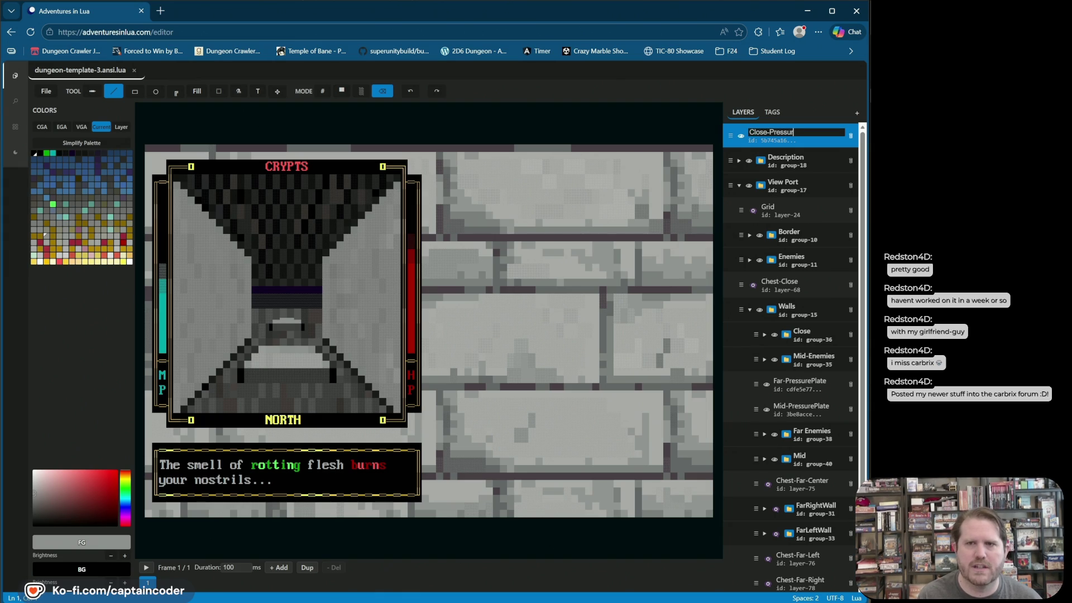
{"action": "type", "text": "ePlate"}
{"action": "key", "text": "Return"}
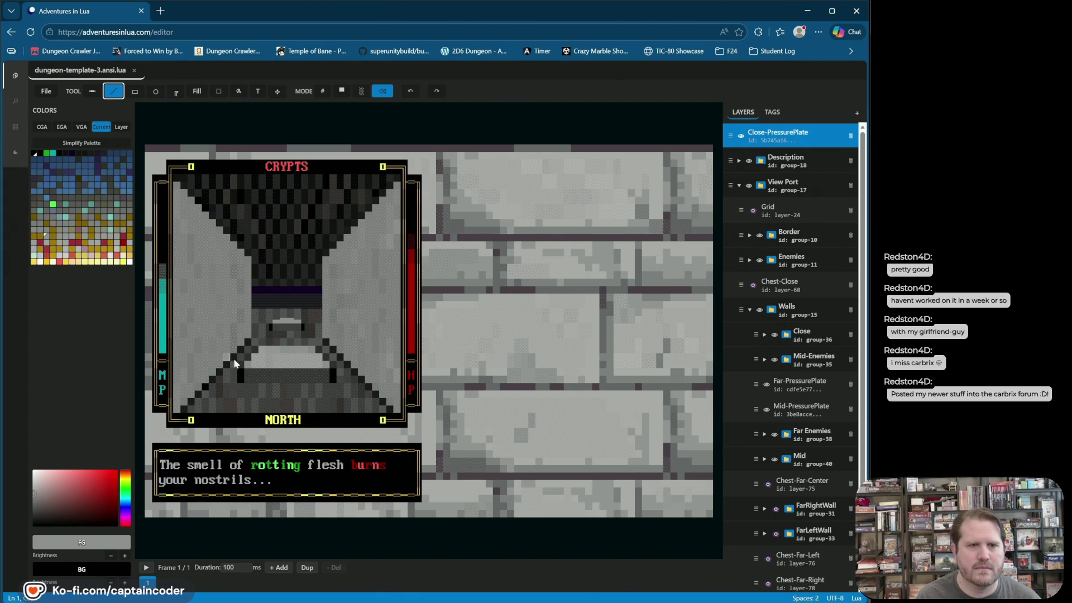
{"action": "left_click", "coordinate": [347, 95]}
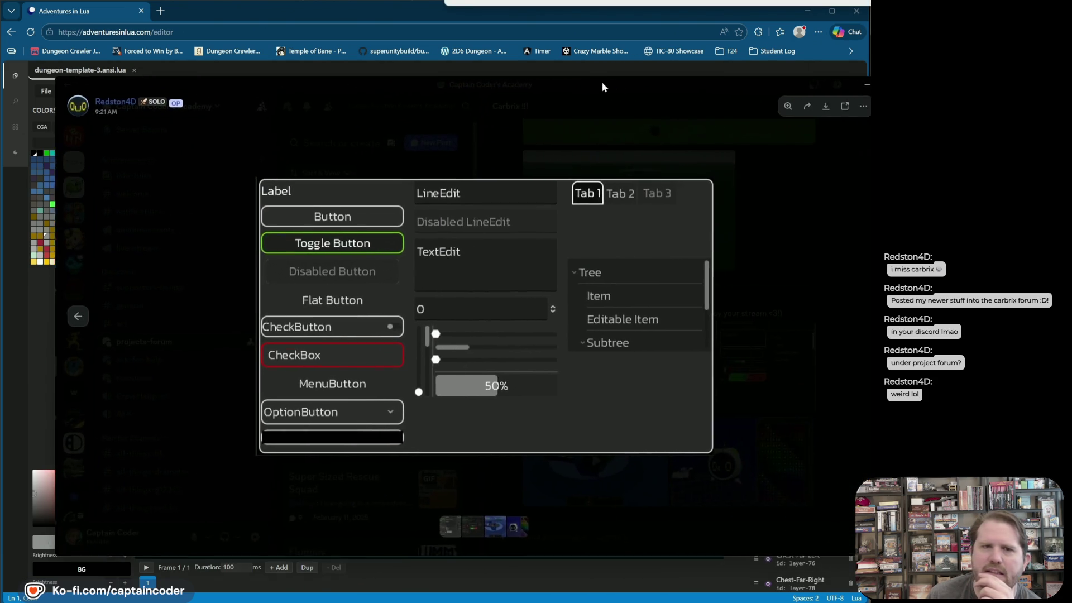
- Drag the Discord image viewer showing the UI widget theme over the editor
{"action": "left_click_drag", "start_coordinate": [868, 83], "coordinate": [564, 78]}
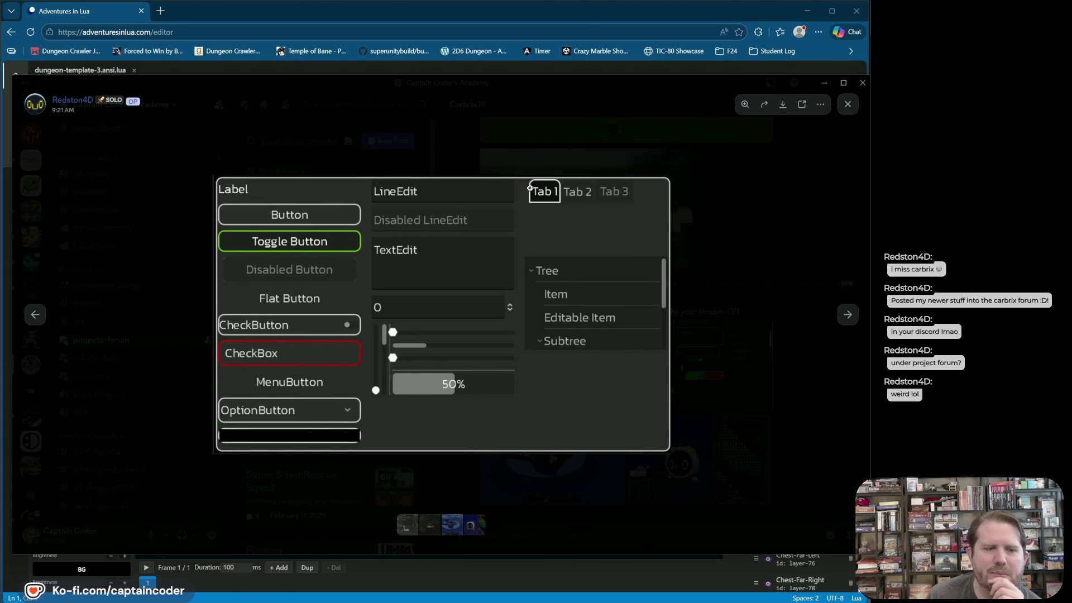
- Show the restyled UI image and annotate Toggle Button and the 50% progress bar, undoing the latter
{"action": "left_click", "coordinate": [846, 315]}
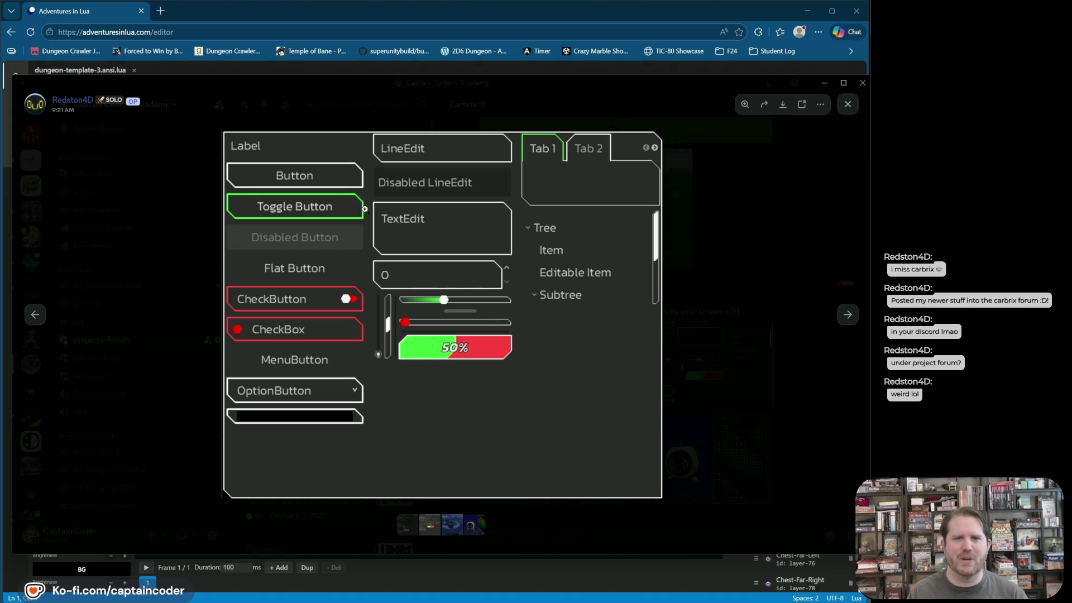
{"action": "left_click_drag", "start_coordinate": [380, 178], "coordinate": [396, 171]}
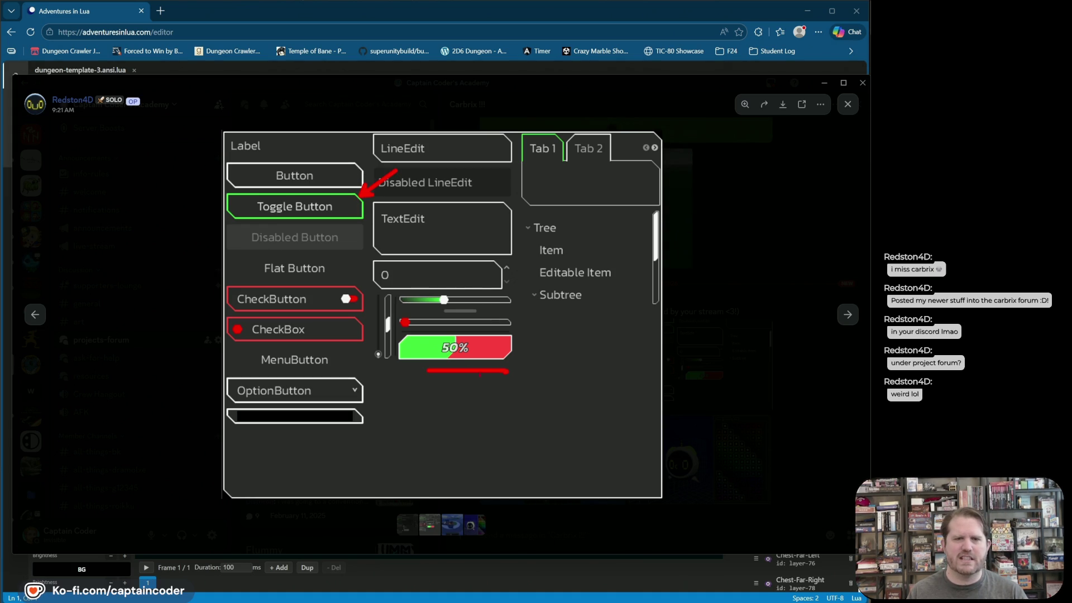
{"action": "left_click_drag", "start_coordinate": [453, 347], "coordinate": [517, 350]}
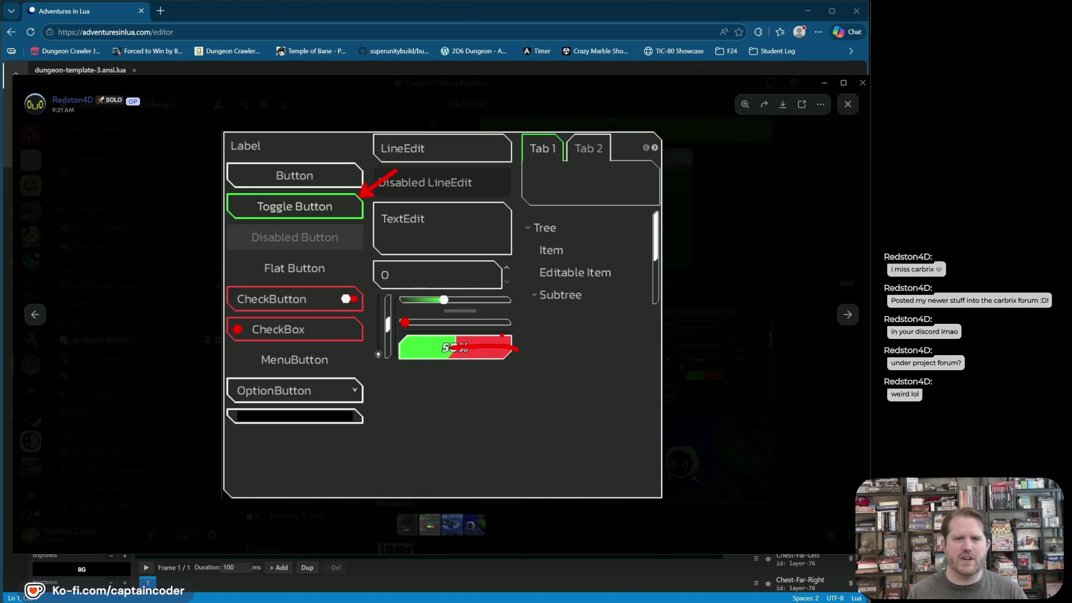
{"action": "key", "text": "ctrl+z"}
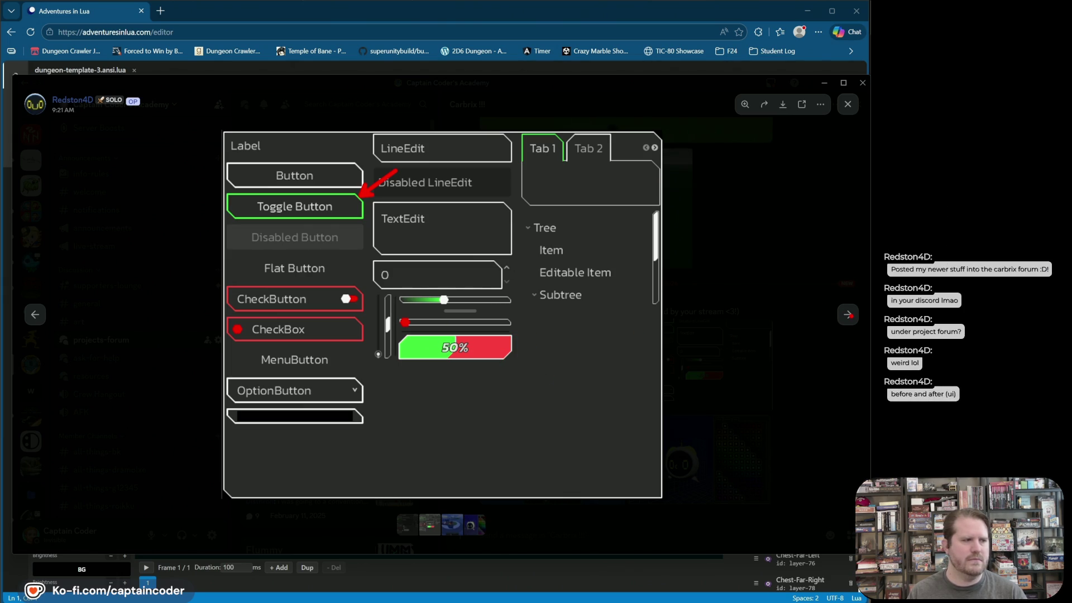
- Flip between the before and after UI images, mark Tab 1 and Tab 2, then advance to the ship clip
{"action": "left_click", "coordinate": [32, 316]}
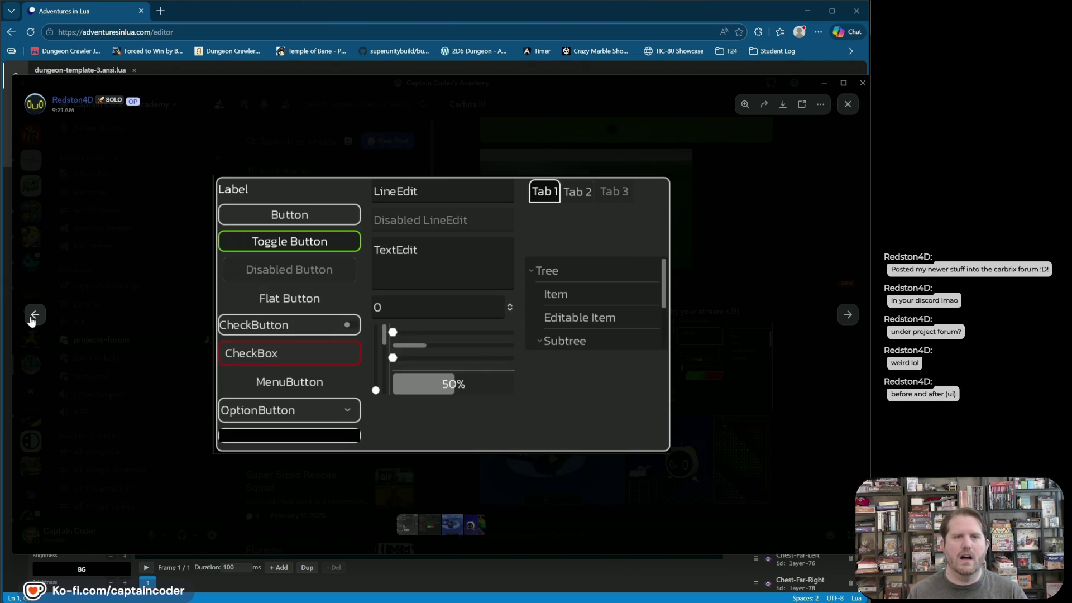
{"action": "left_click", "coordinate": [847, 314]}
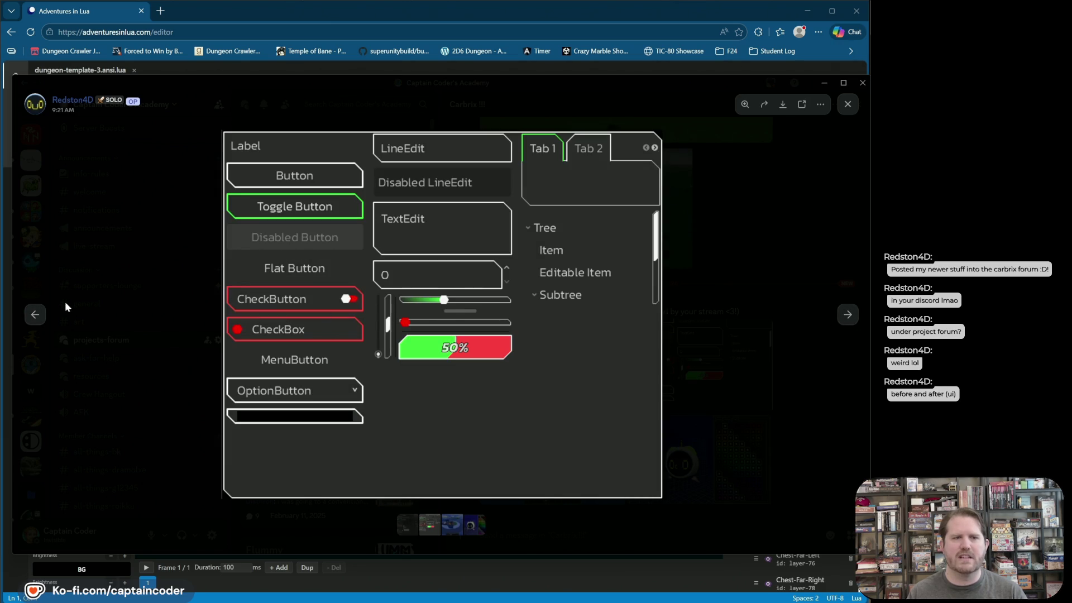
{"action": "left_click", "coordinate": [37, 316]}
{"action": "left_click", "coordinate": [845, 314]}
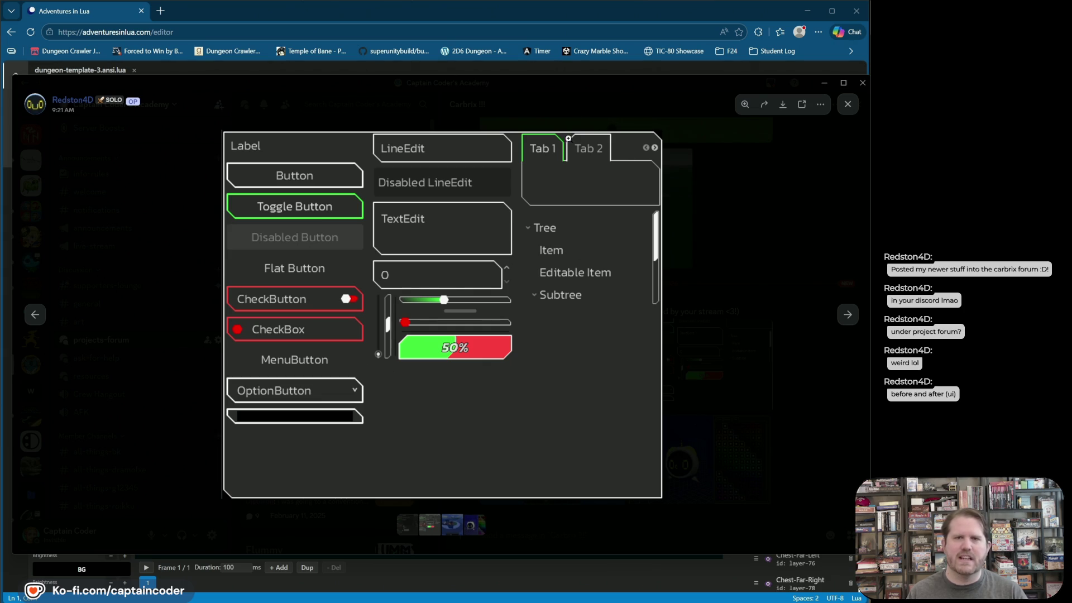
{"action": "left_click_drag", "start_coordinate": [553, 167], "coordinate": [552, 210]}
{"action": "left_click_drag", "start_coordinate": [596, 169], "coordinate": [596, 201]}
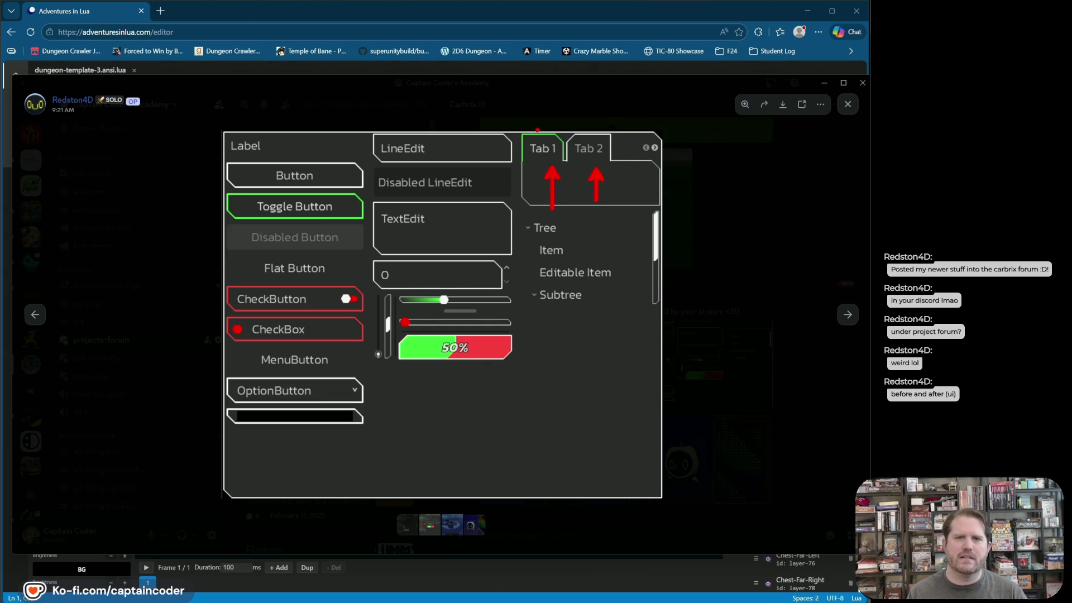
{"action": "key", "text": "Escape"}
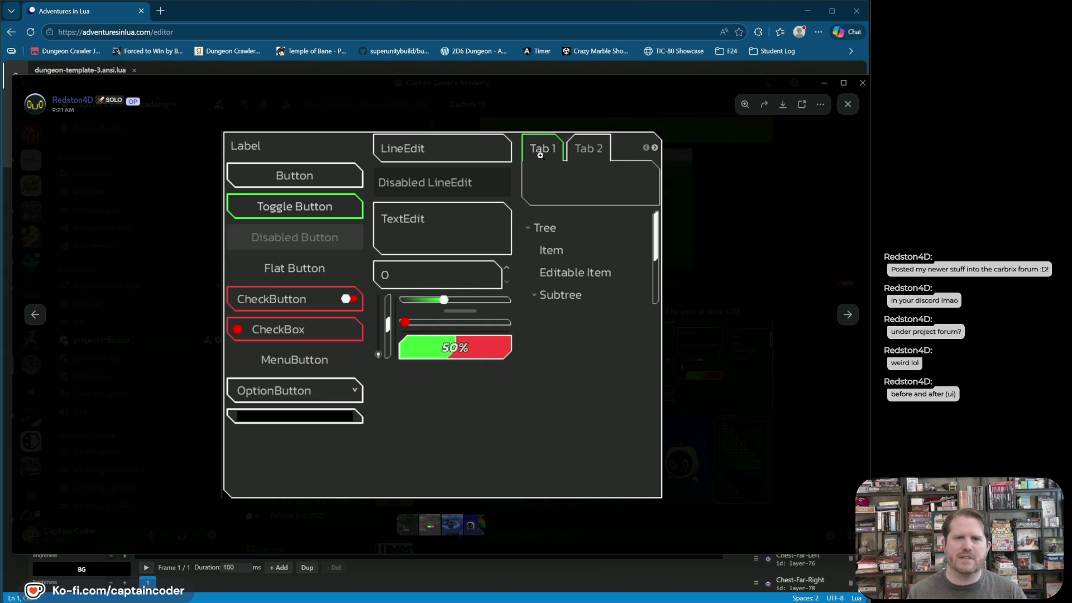
{"action": "left_click", "coordinate": [847, 316]}
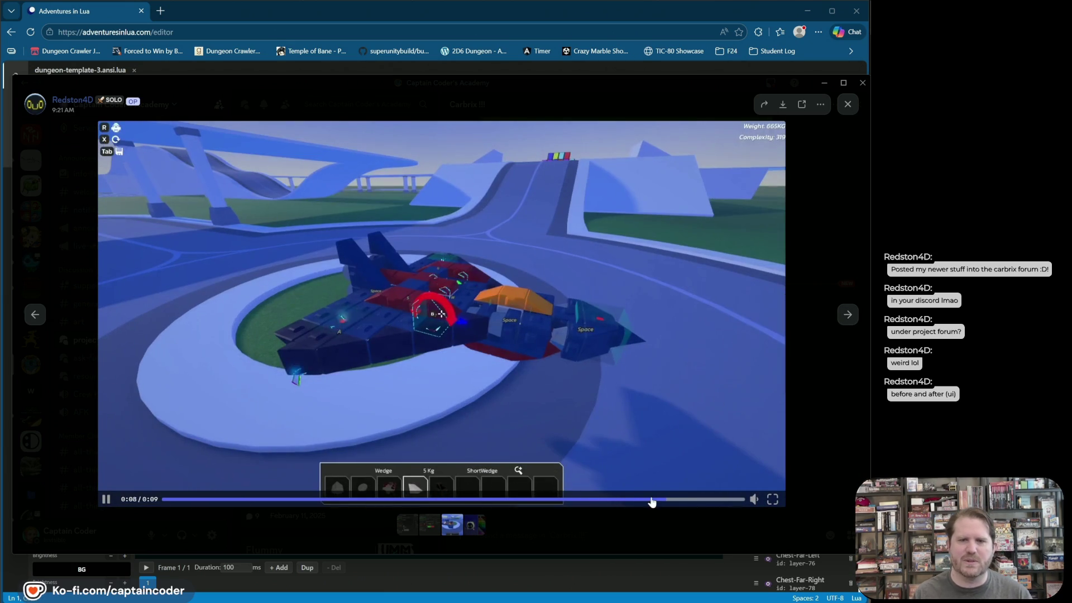
- Advance the Discord media viewer to the robot image with its Faces, Colors and Hats panel
{"action": "left_click", "coordinate": [847, 316]}
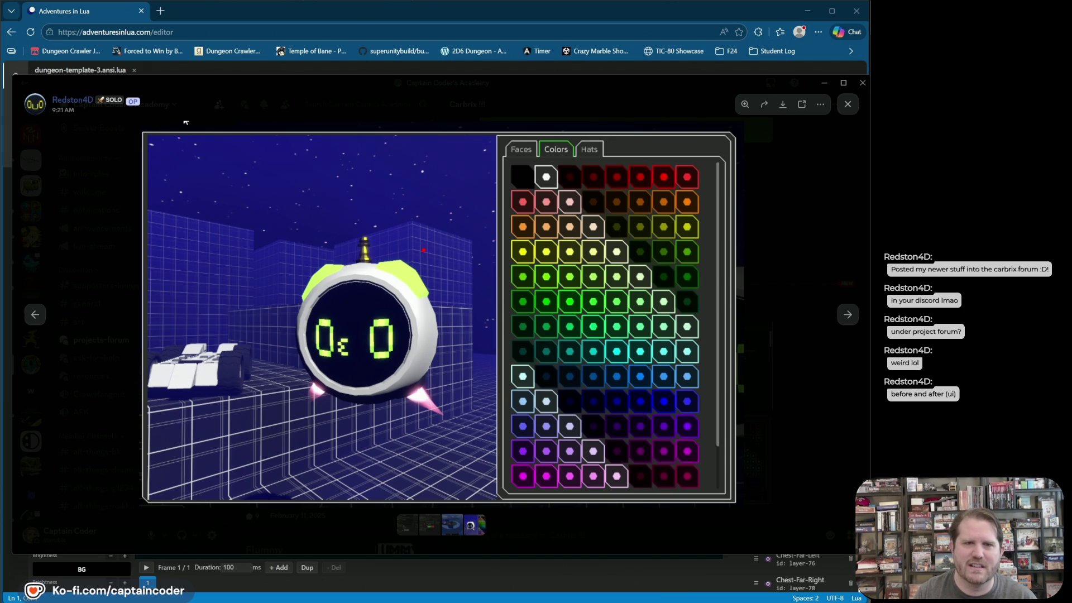
- Clear the red arrow markup and drag the Discord viewer off screen to reveal the Lua editor
{"action": "key", "text": "Escape"}
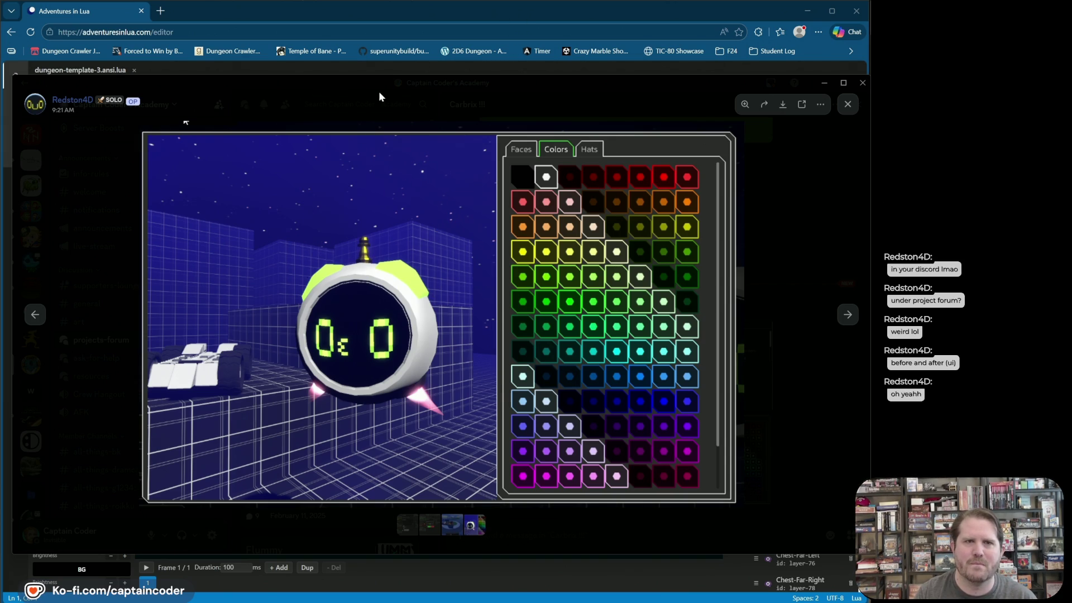
{"action": "left_click_drag", "start_coordinate": [379, 96], "coordinate": [1071, 134]}
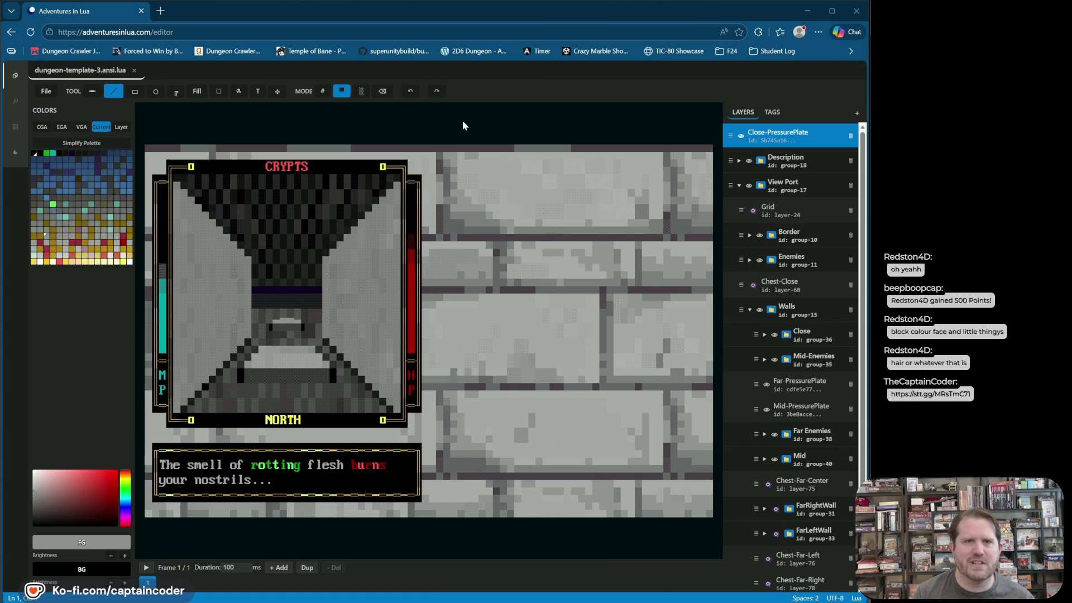
- On the Close-PressurePlate layer, paint the floor's bottom-left cell and a light line across the near floor
{"action": "left_click", "coordinate": [771, 138]}
{"action": "left_click", "coordinate": [771, 138]}
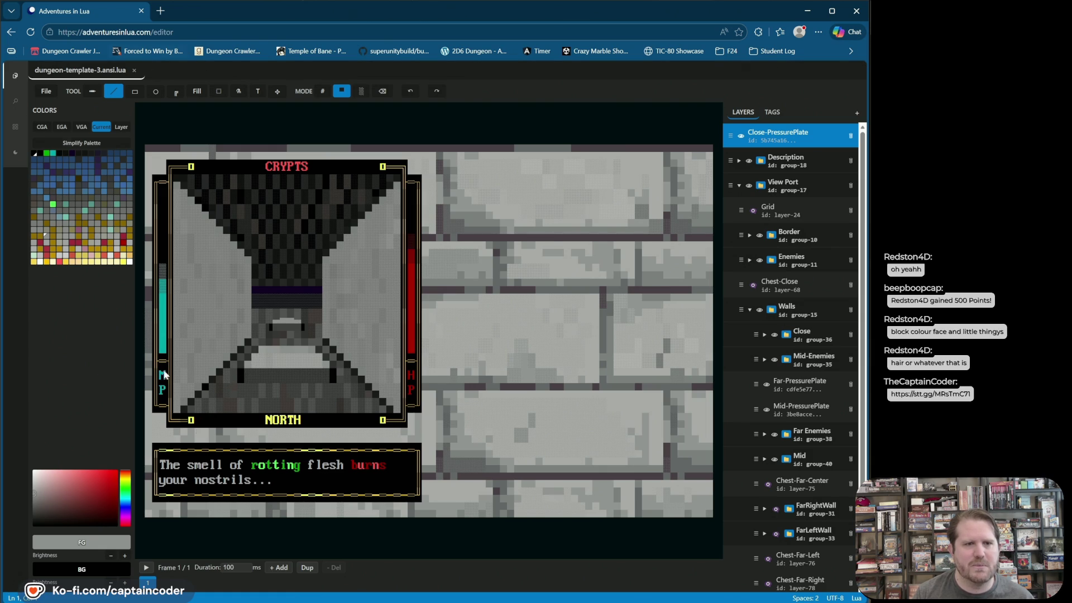
{"action": "left_click", "coordinate": [204, 408]}
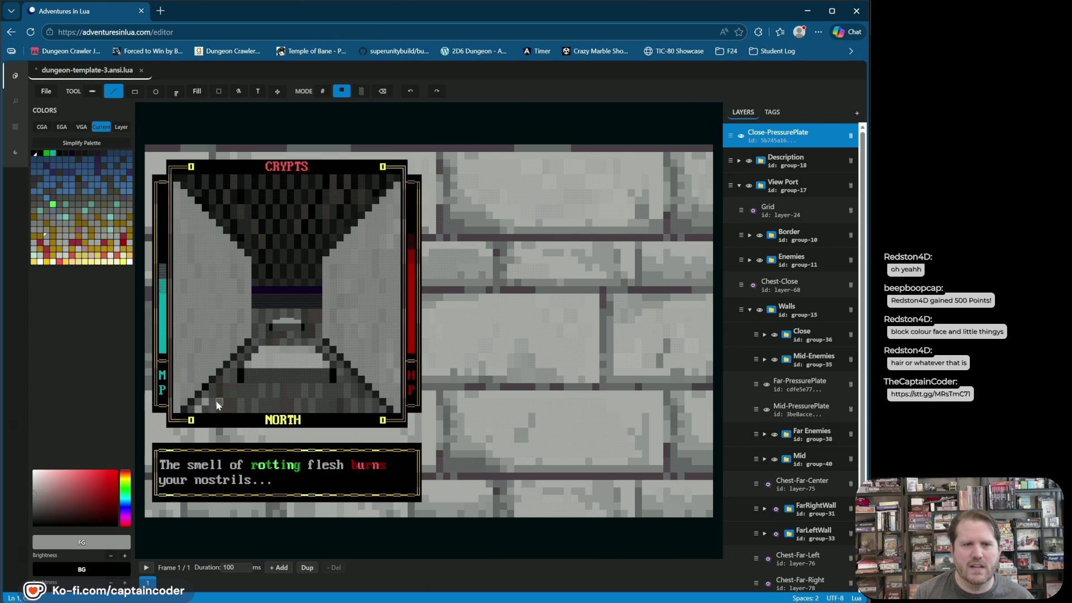
{"action": "left_click_drag", "start_coordinate": [211, 396], "coordinate": [270, 393]}
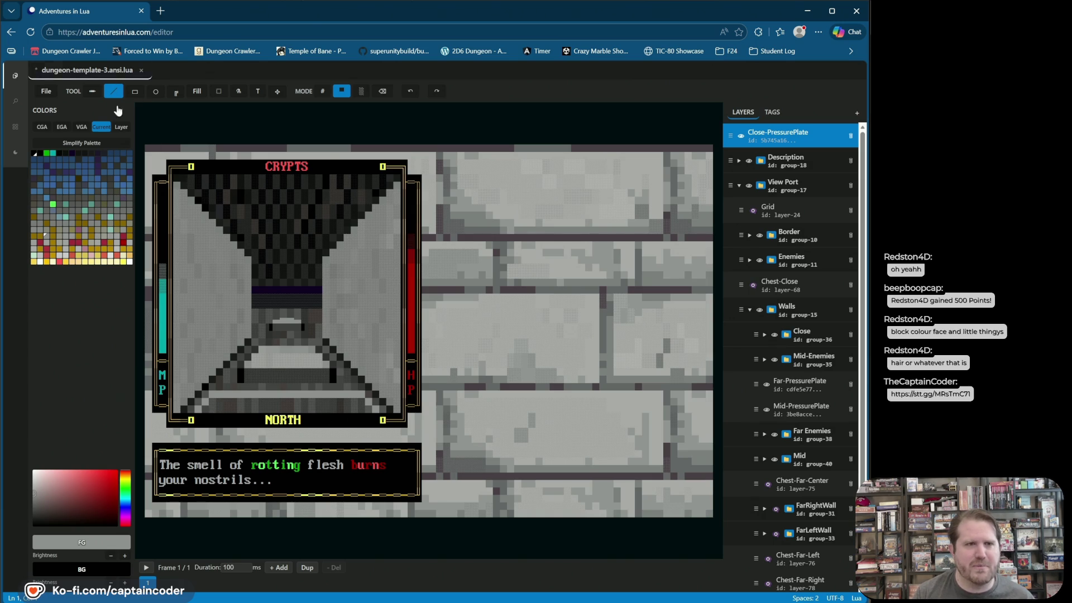
- Pick light grey, undo the stroke, and repaint the bottom floor row and strip above NORTH in grey
{"action": "right_click", "coordinate": [246, 372]}
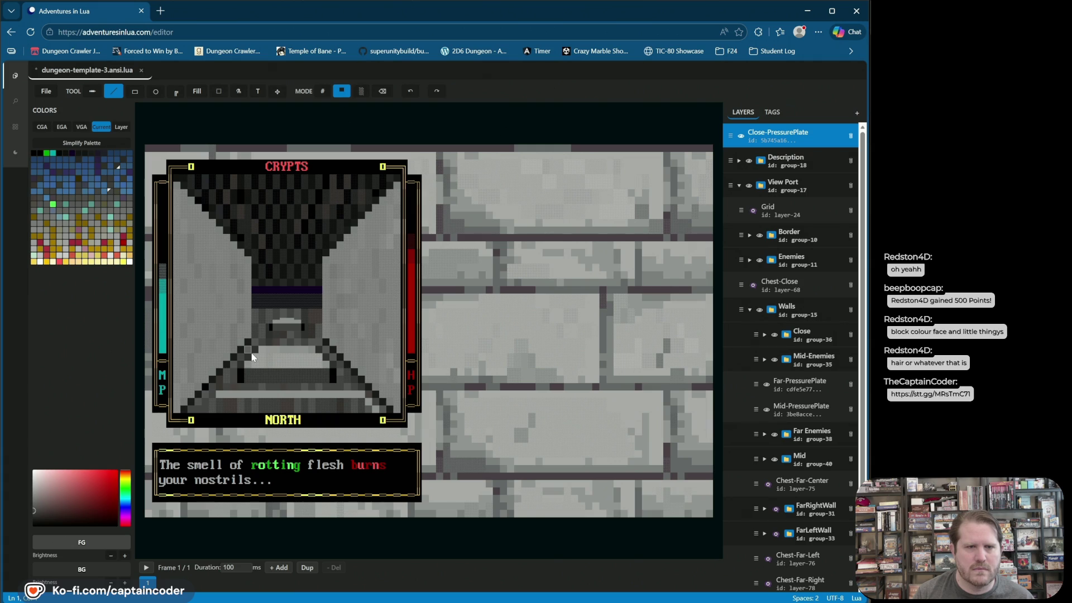
{"action": "right_click", "coordinate": [249, 371]}
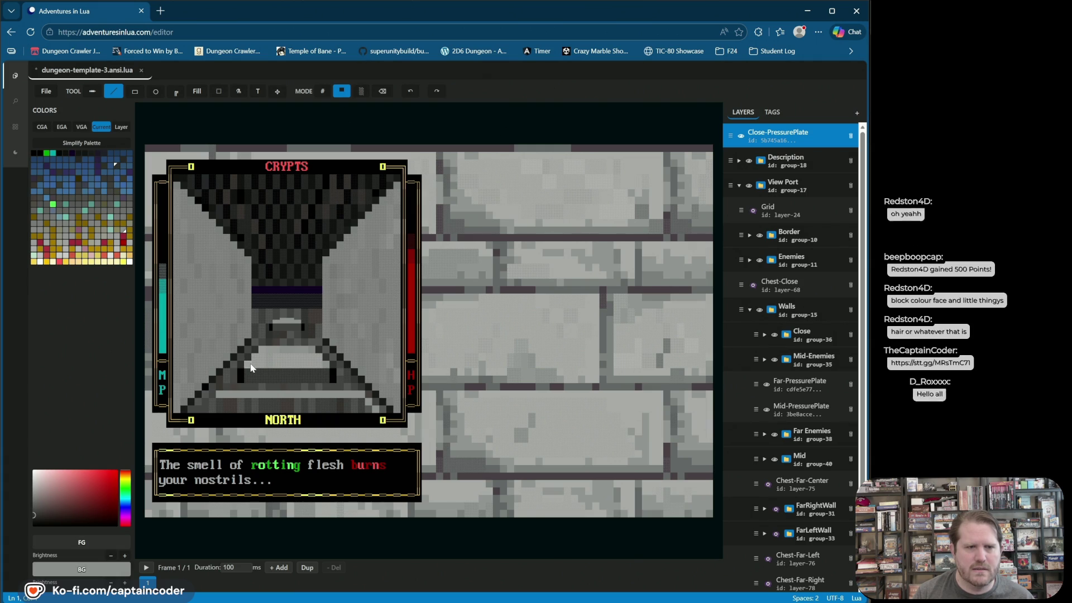
{"action": "left_click", "coordinate": [411, 91]}
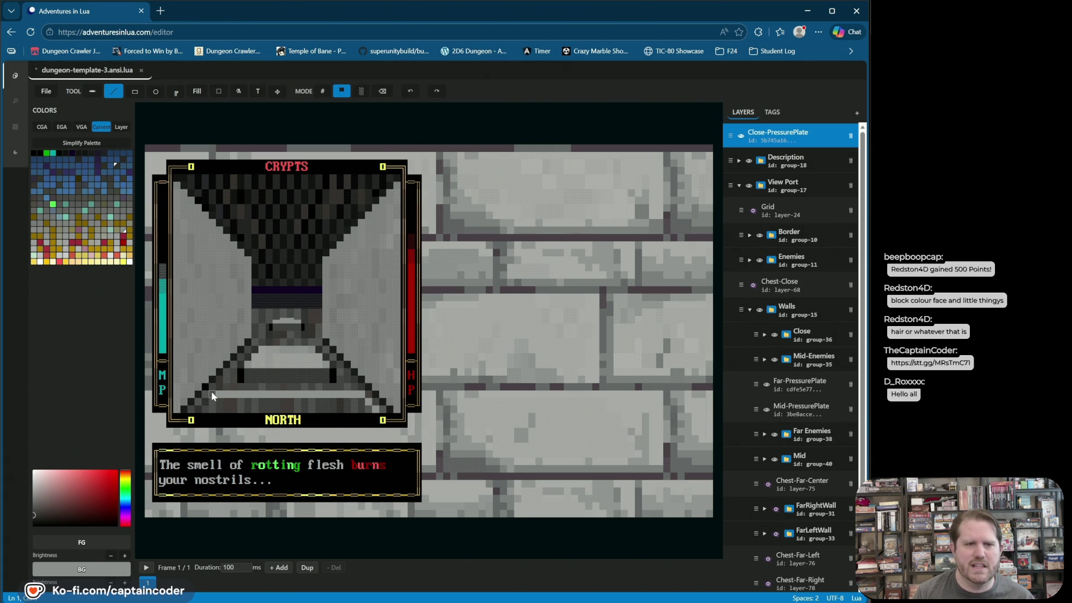
{"action": "left_click_drag", "start_coordinate": [212, 395], "coordinate": [372, 397]}
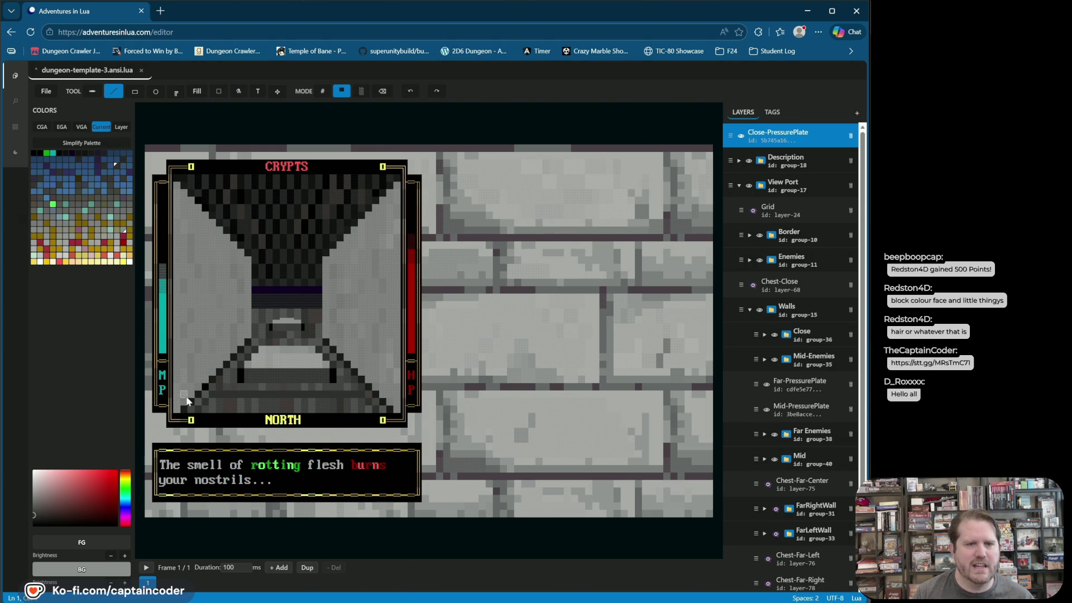
{"action": "left_click_drag", "start_coordinate": [188, 416], "coordinate": [372, 419]}
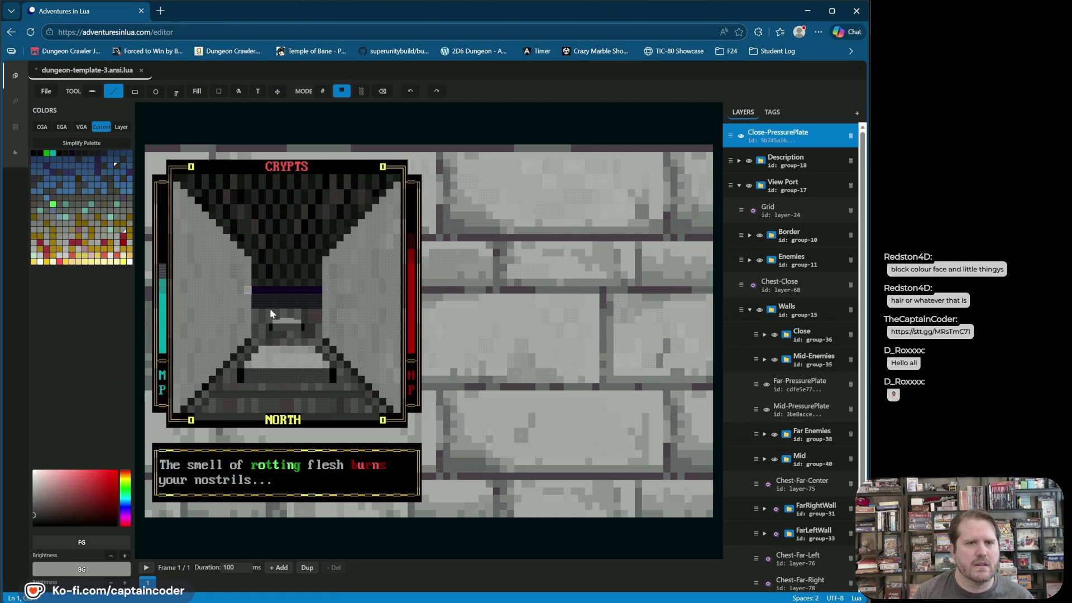
{"action": "left_click", "coordinate": [268, 386], "text": "alt"}
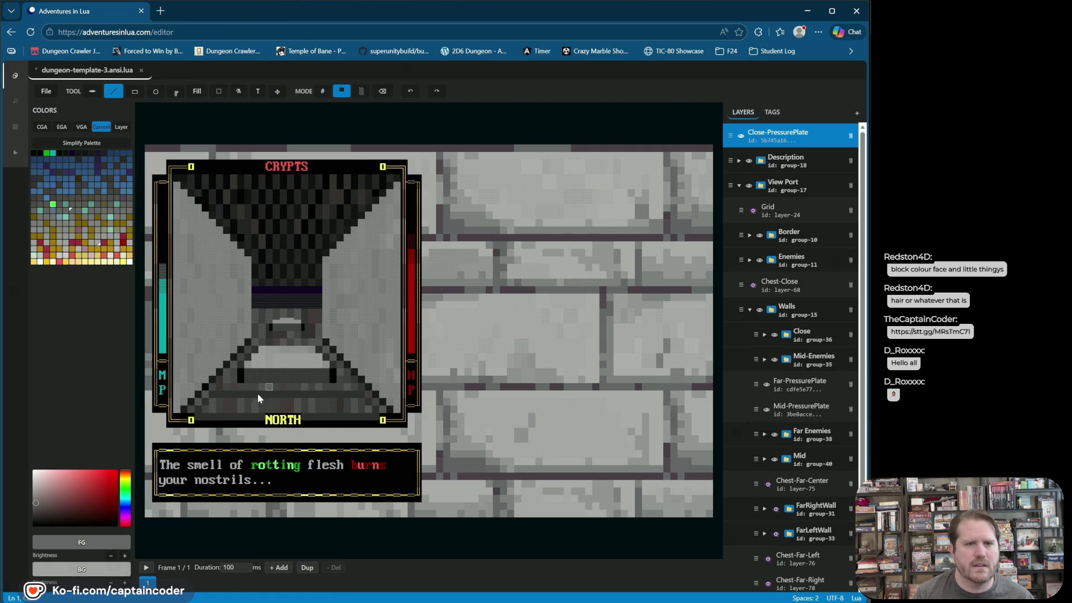
- Switch to # character mode, flood-fill the floor areas light grey, and undo the canvas-wide fill
{"action": "left_click", "coordinate": [323, 92]}
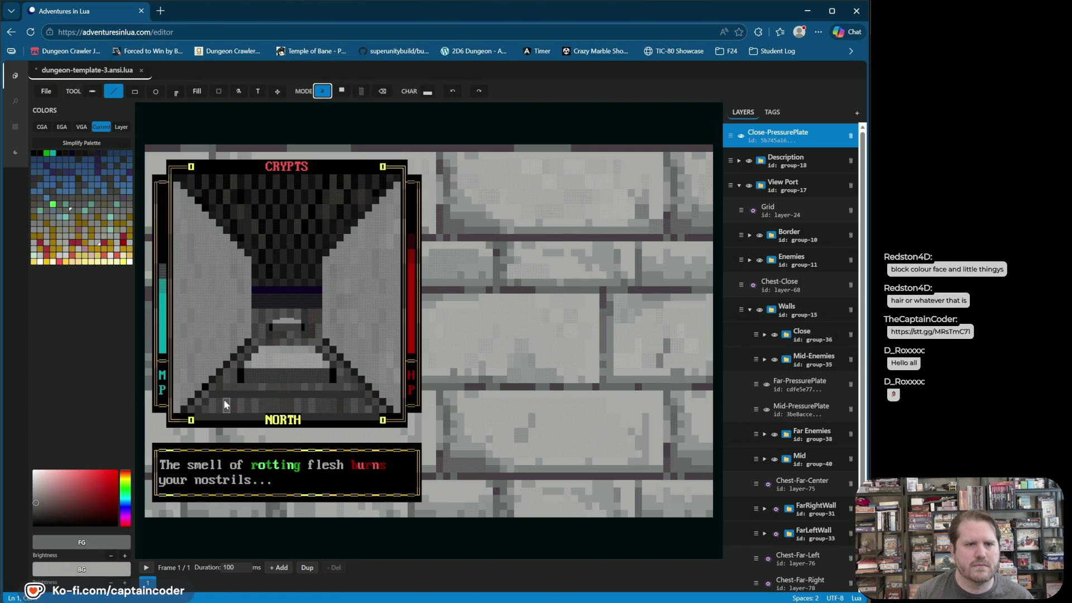
{"action": "left_click", "coordinate": [196, 90]}
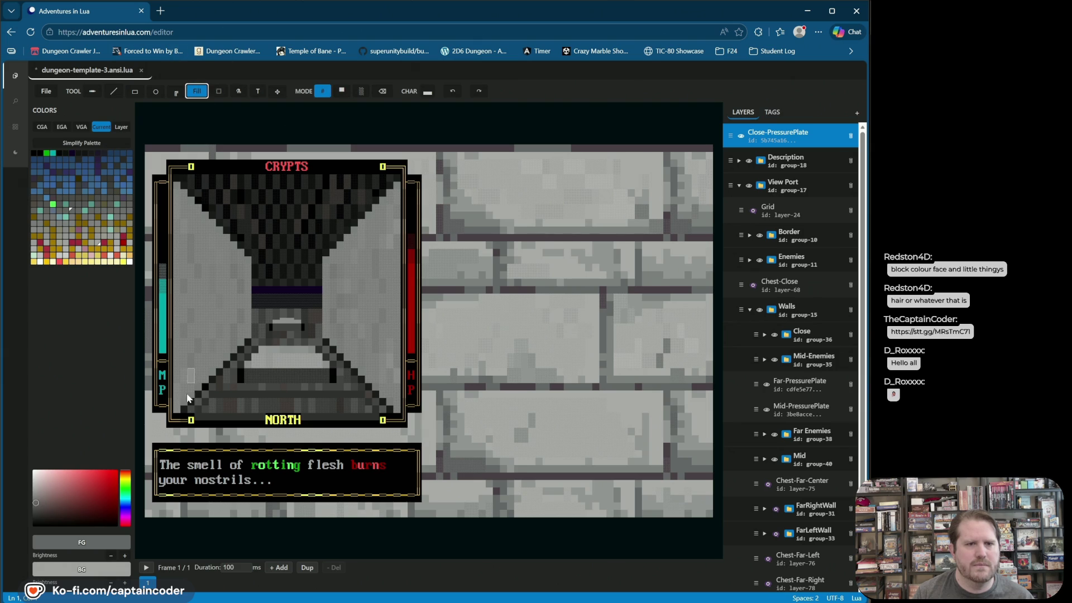
{"action": "left_click", "coordinate": [221, 406]}
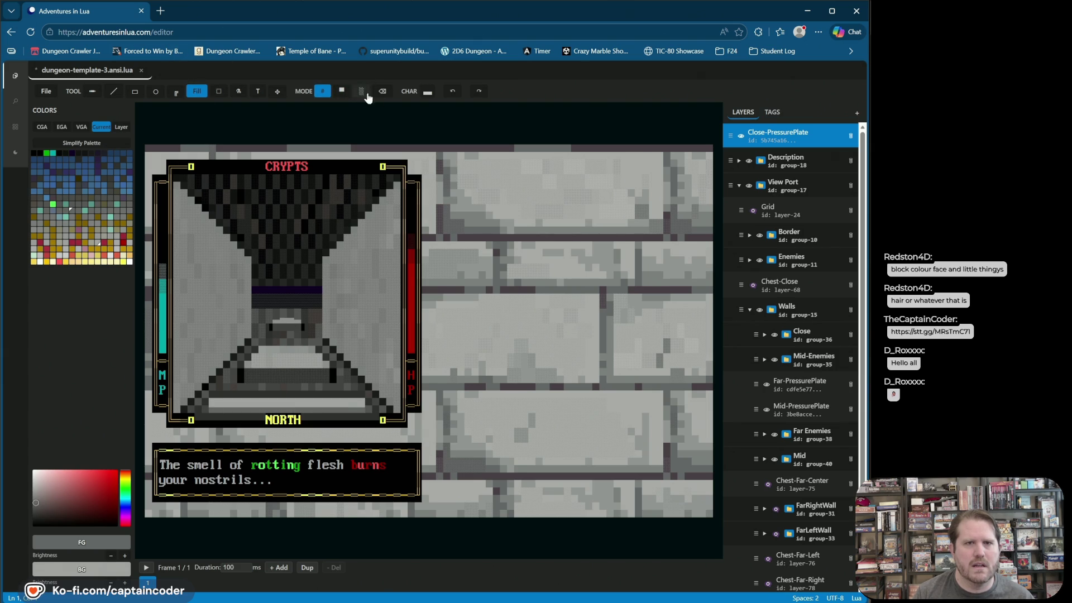
{"action": "left_click", "coordinate": [290, 364]}
{"action": "left_click", "coordinate": [452, 90]}
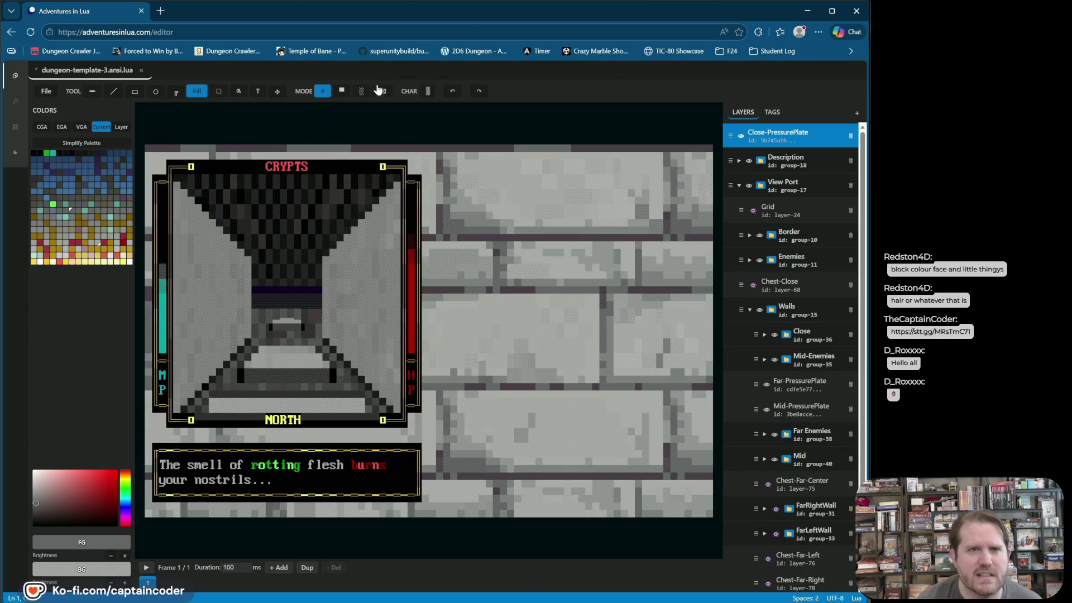
- Set blended shading at 30%, undo the previous fill, and drag Close-PressurePlate down the layer list
{"action": "left_click", "coordinate": [362, 91]}
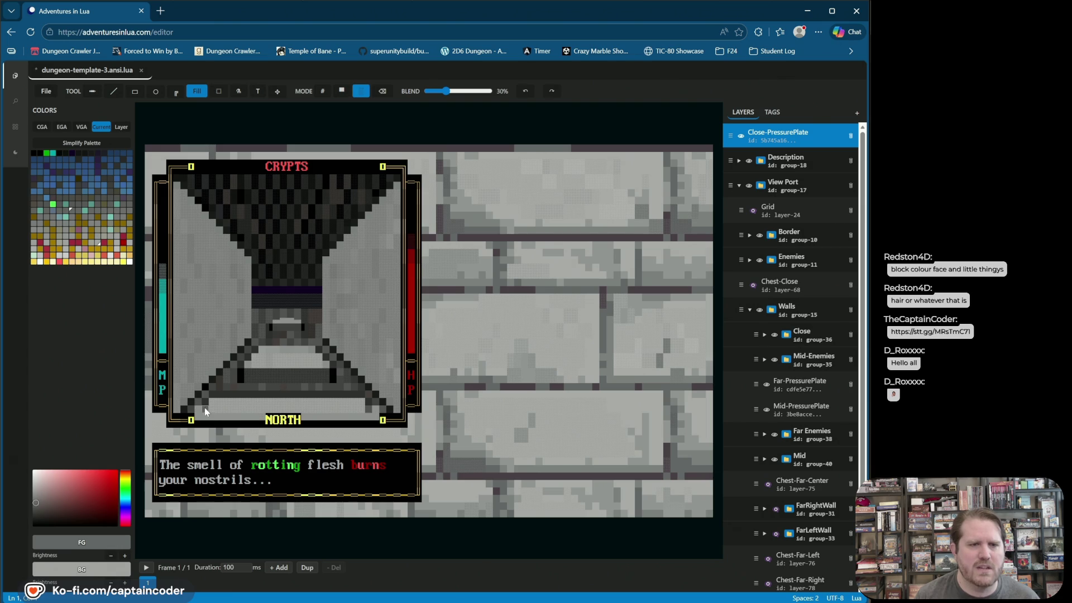
{"action": "left_click", "coordinate": [525, 90]}
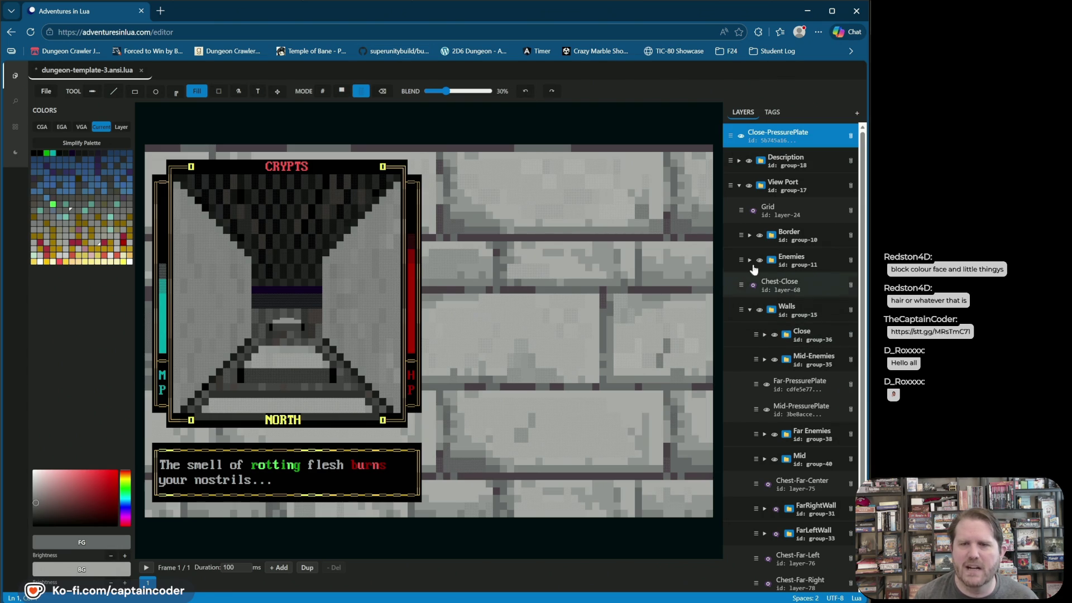
{"action": "left_click", "coordinate": [742, 145]}
{"action": "left_click_drag", "start_coordinate": [730, 133], "coordinate": [757, 328]}
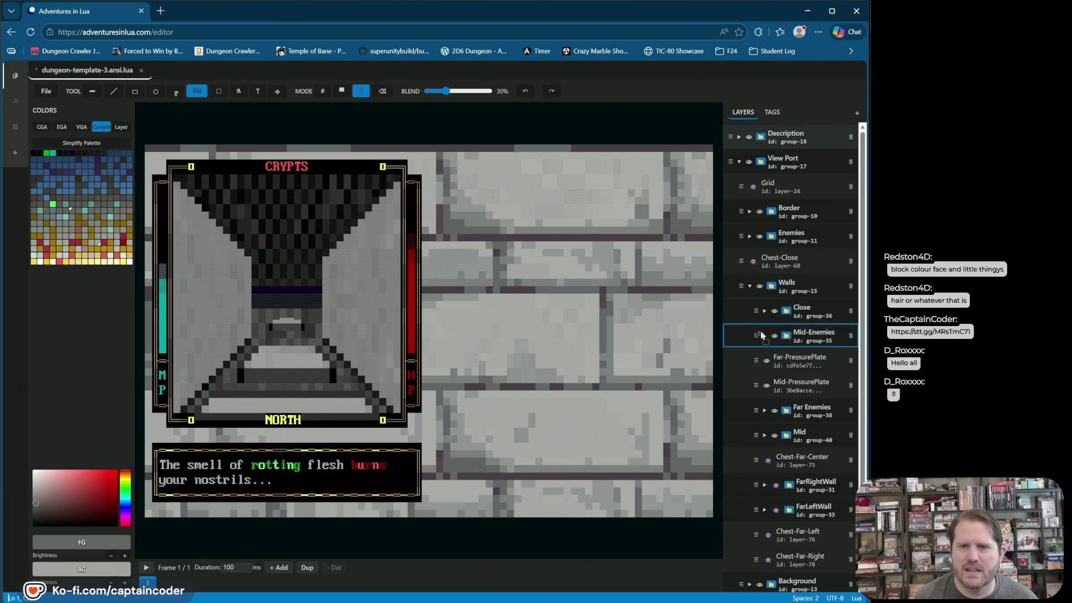
- Place Close-PressurePlate under Close in Walls, select it, and set black with the Line tool
{"action": "left_click_drag", "start_coordinate": [757, 328], "coordinate": [741, 335]}
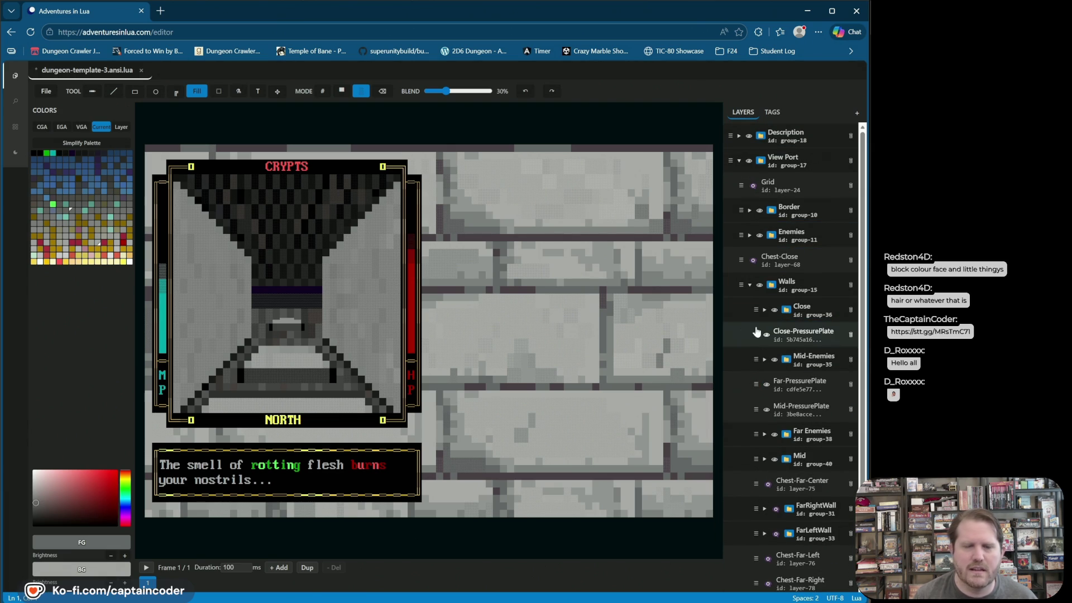
{"action": "left_click", "coordinate": [757, 332]}
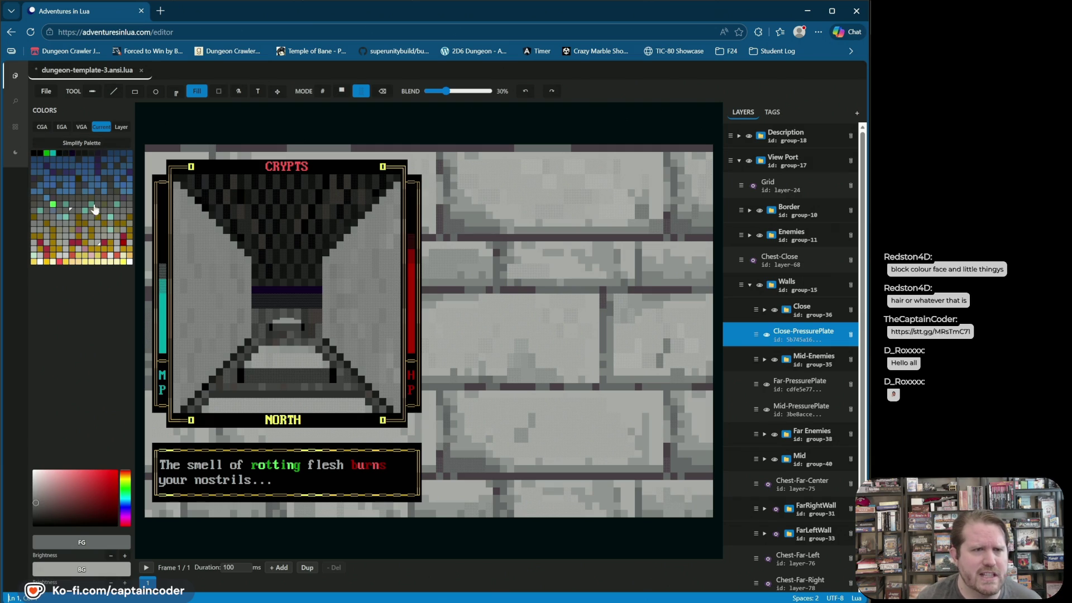
{"action": "left_click", "coordinate": [820, 343]}
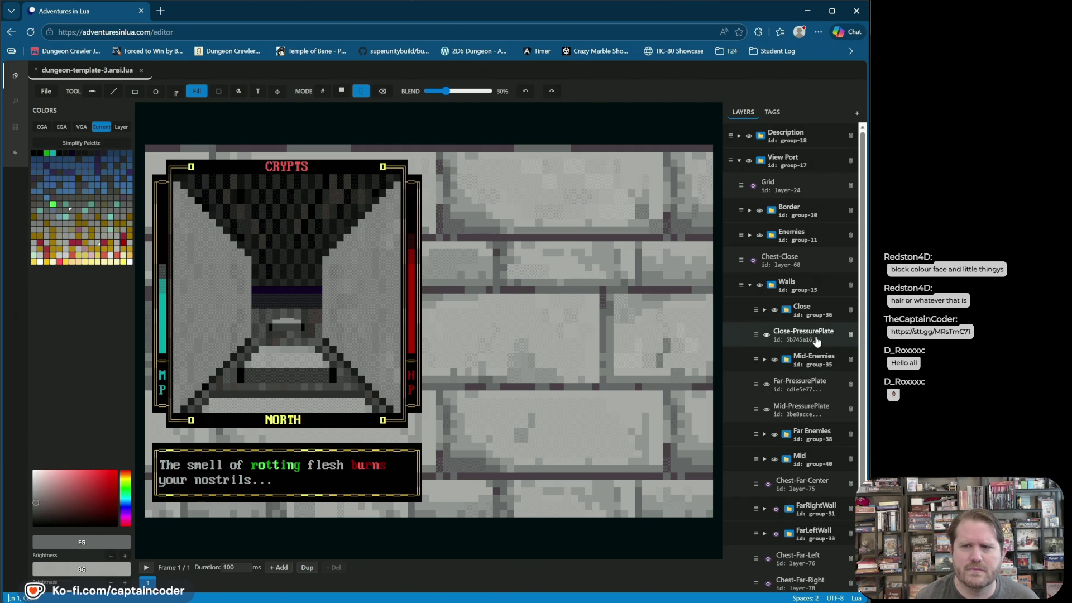
{"action": "left_click", "coordinate": [813, 339]}
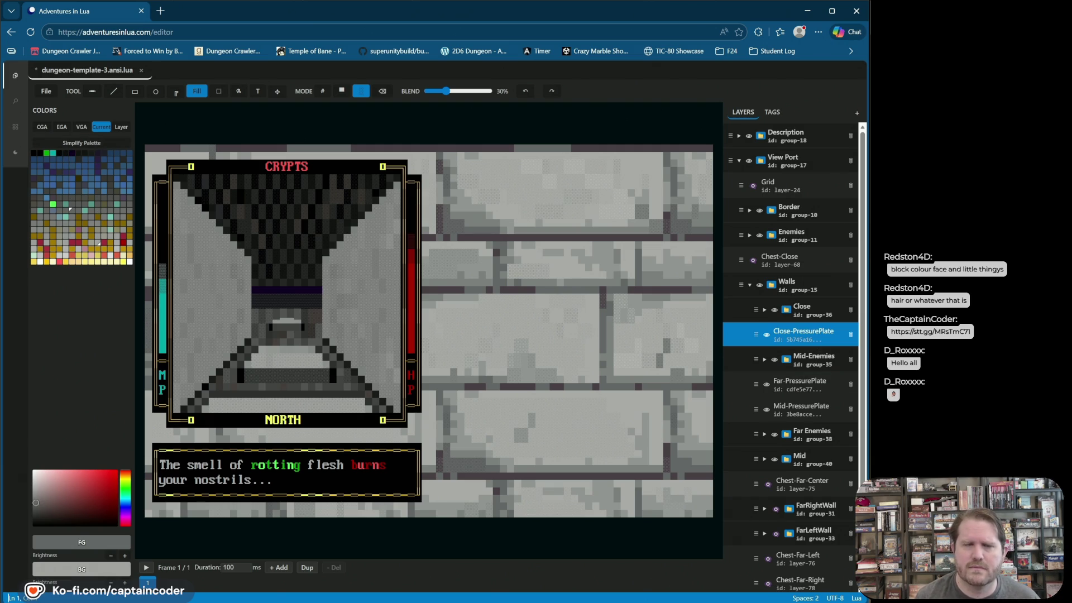
{"action": "left_click", "coordinate": [39, 154]}
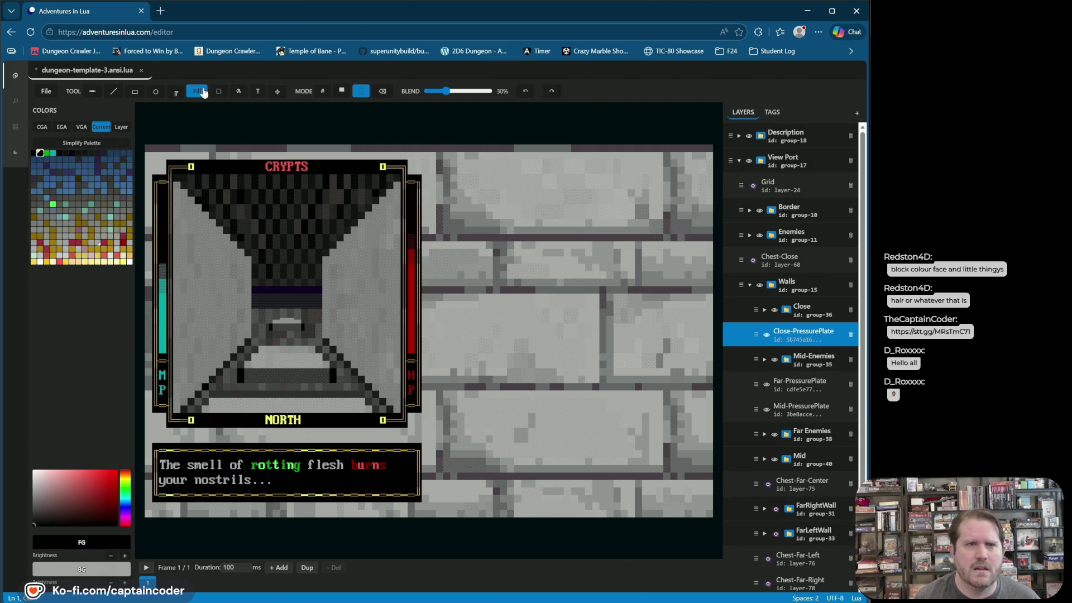
{"action": "left_click", "coordinate": [113, 91]}
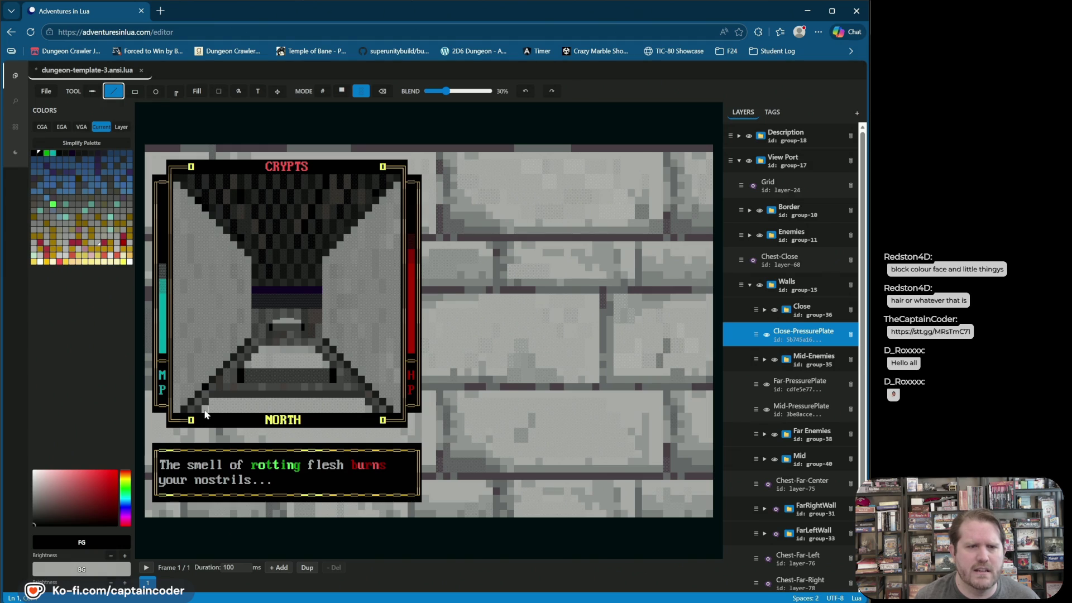
- Draw trial dark and light grey lines along the corridor's bottom floor row
{"action": "left_click_drag", "start_coordinate": [215, 407], "coordinate": [349, 407]}
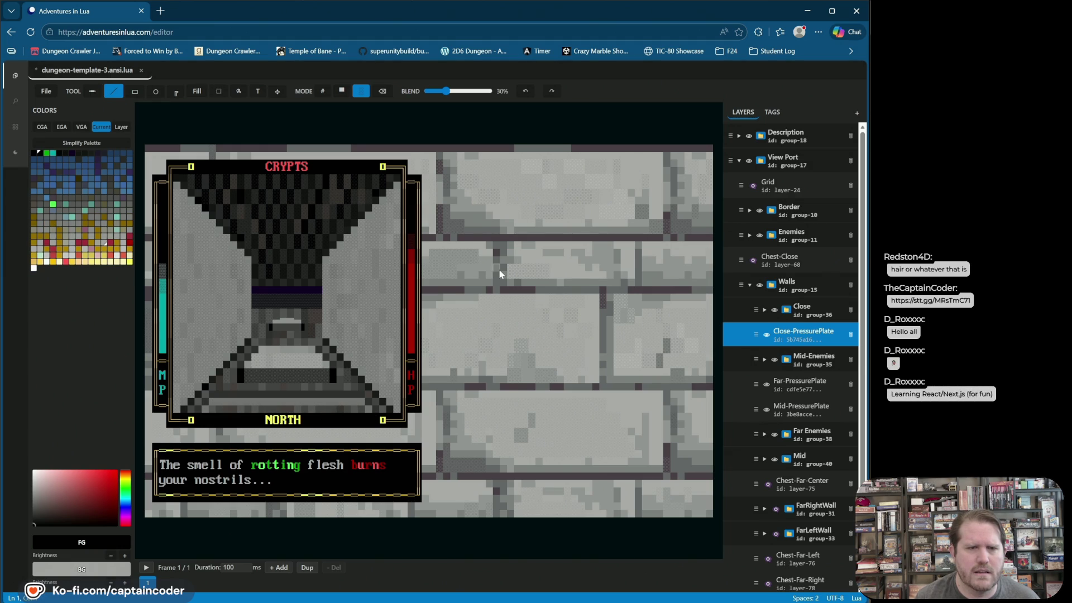
{"action": "left_click", "coordinate": [285, 355], "text": "alt"}
{"action": "left_click_drag", "start_coordinate": [214, 412], "coordinate": [324, 411]}
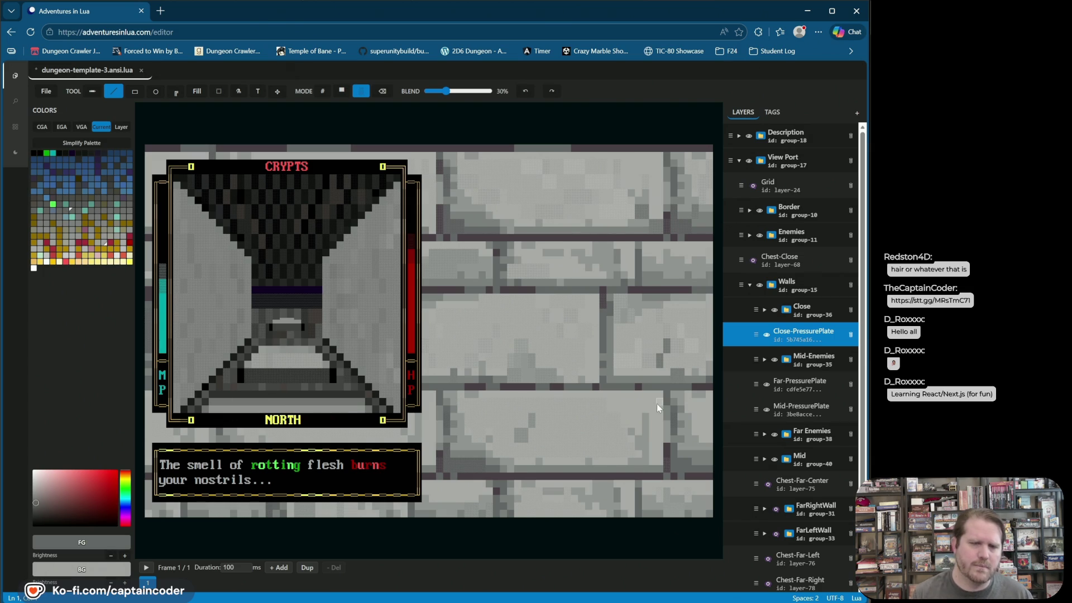
- Darken the plate colour slightly, draw the plate line across the near floor, and save
{"action": "left_click", "coordinate": [92, 574]}
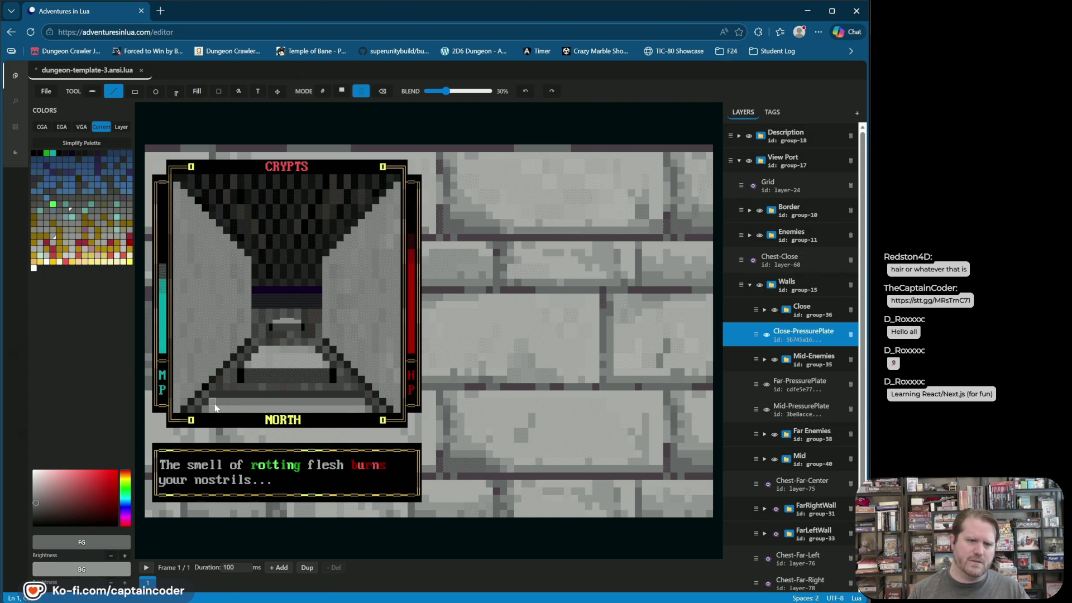
{"action": "left_click", "coordinate": [110, 556]}
{"action": "left_click", "coordinate": [209, 413]}
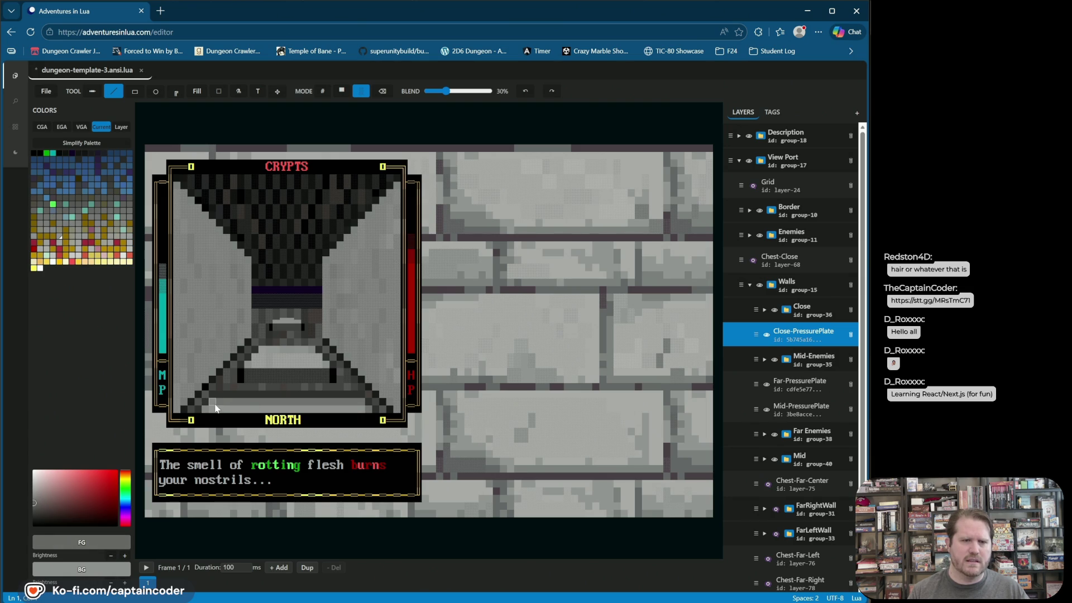
{"action": "left_click", "coordinate": [111, 556]}
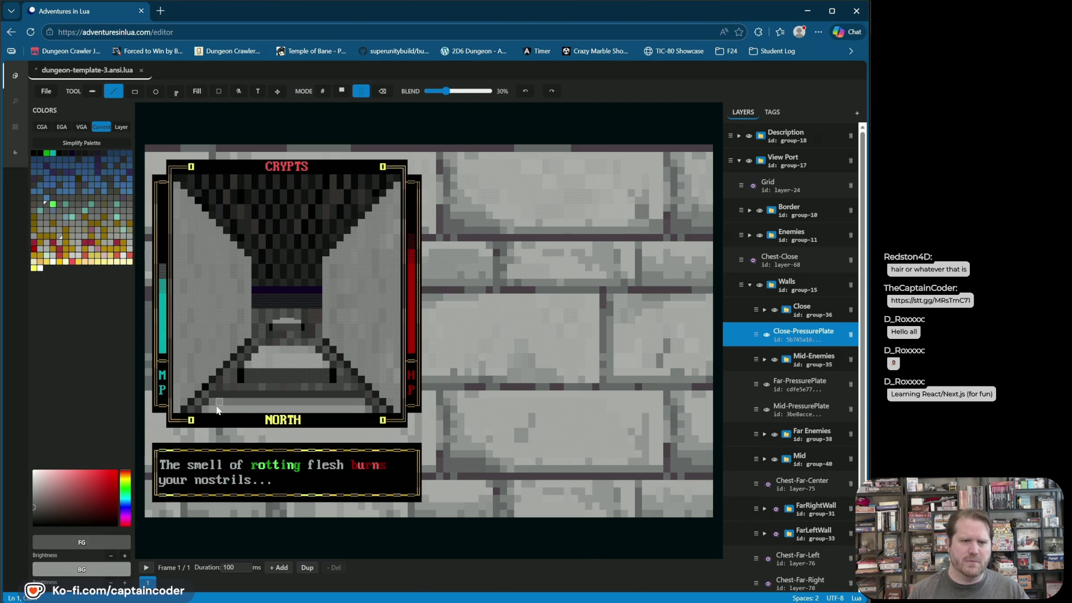
{"action": "left_click_drag", "start_coordinate": [213, 405], "coordinate": [363, 404]}
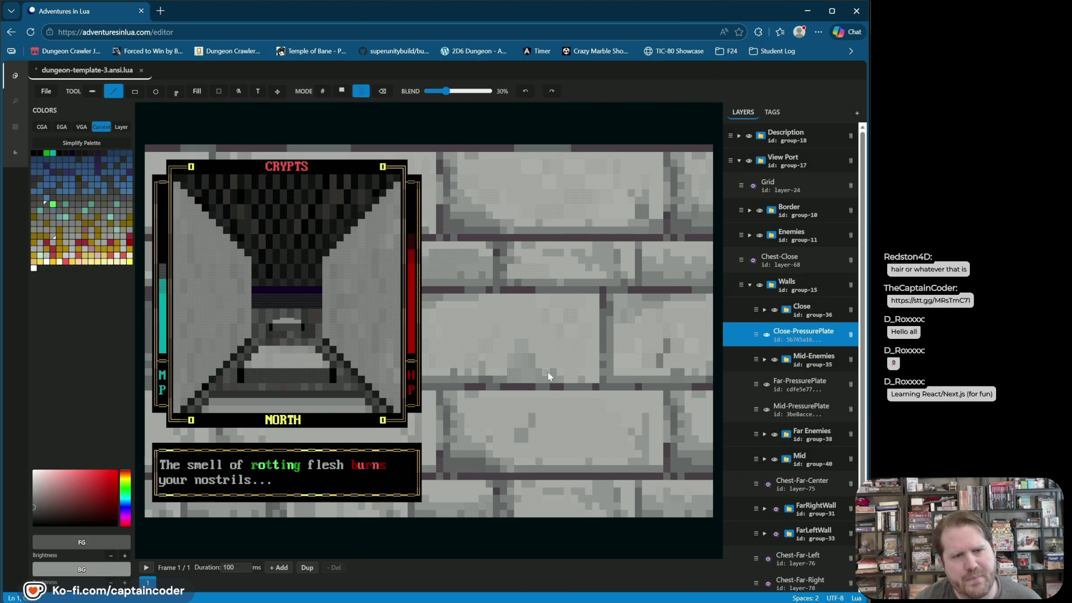
{"action": "key", "text": "ctrl+s"}
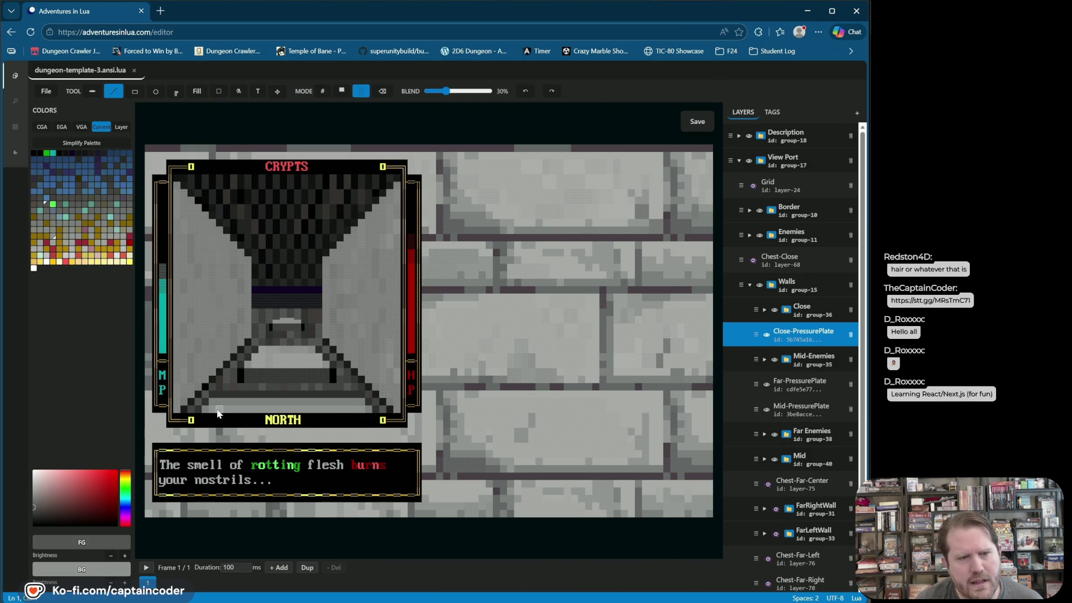
- Redraw the plate along the floor's bottom row, save, and darken the colour one step
{"action": "left_click", "coordinate": [212, 412]}
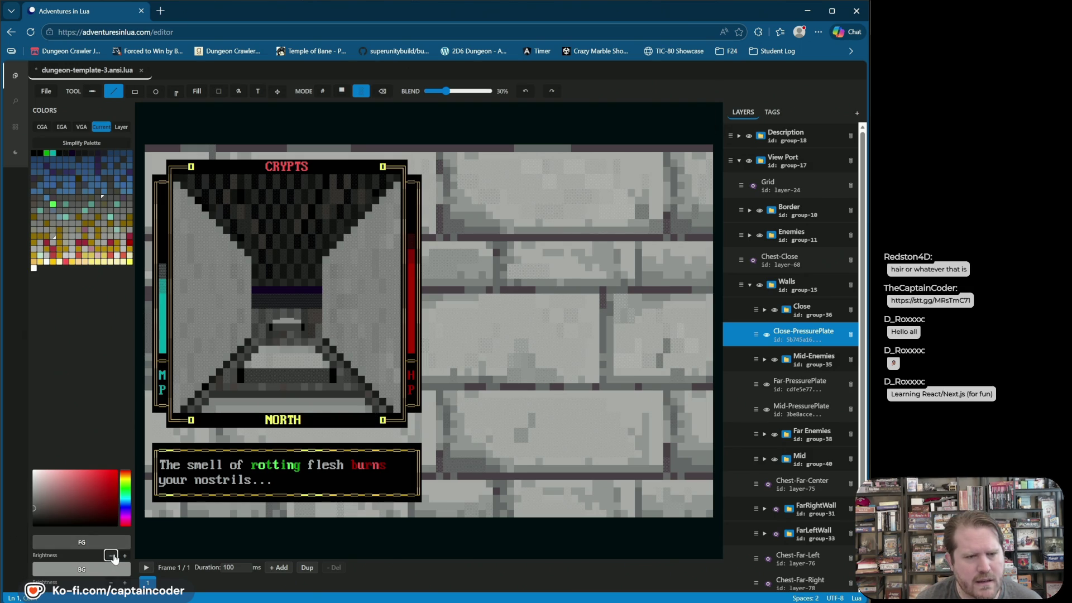
{"action": "left_click_drag", "start_coordinate": [226, 413], "coordinate": [361, 412]}
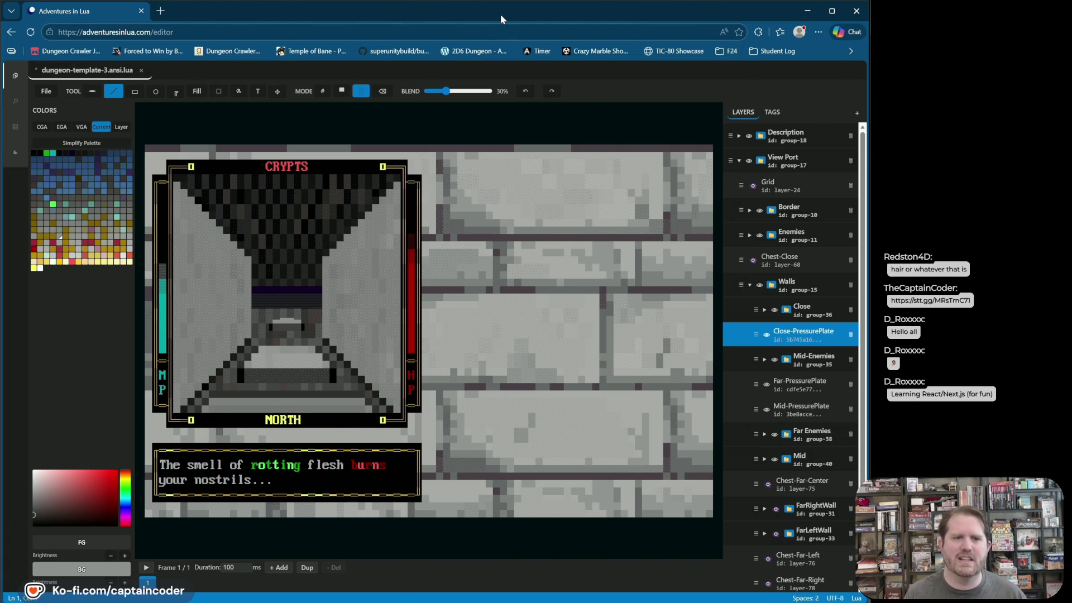
{"action": "key", "text": "ctrl+s"}
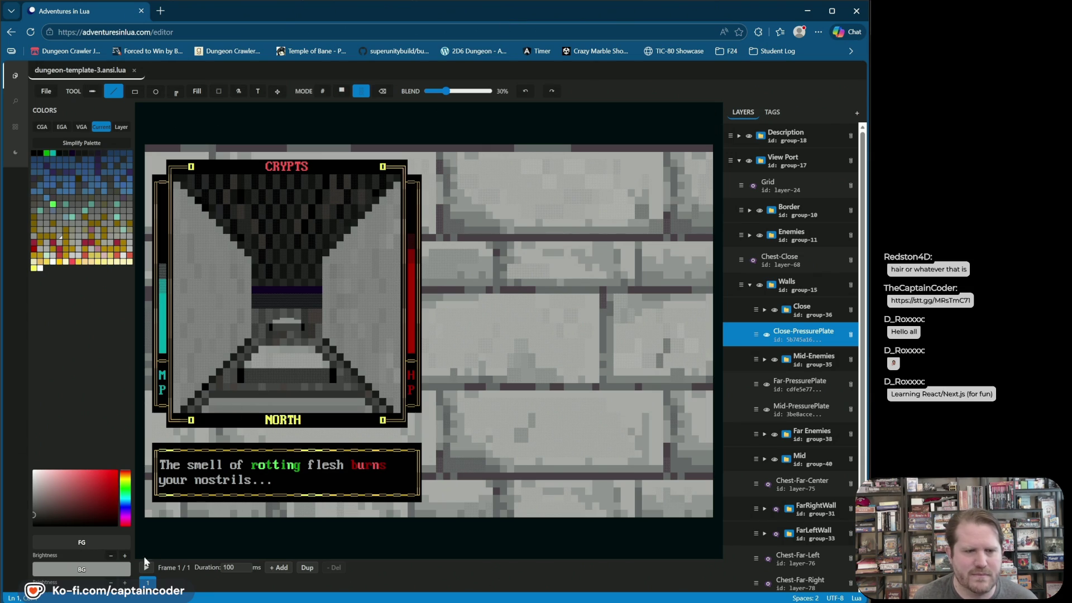
{"action": "left_click", "coordinate": [211, 409]}
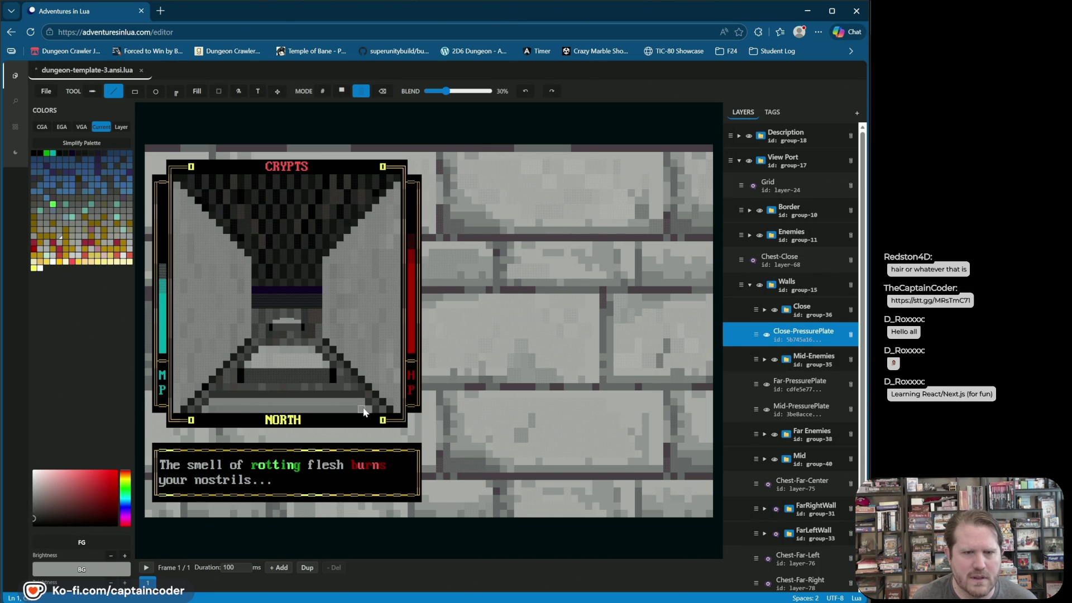
{"action": "left_click", "coordinate": [110, 556]}
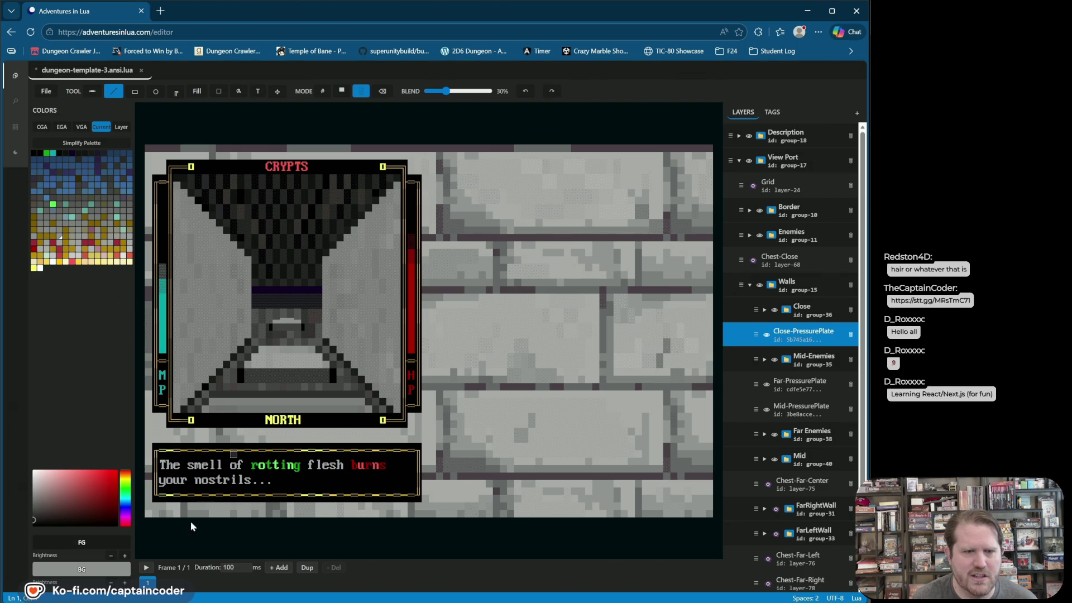
- Repaint several close-plate cells near NORTH and save the template
{"action": "left_click", "coordinate": [248, 412]}
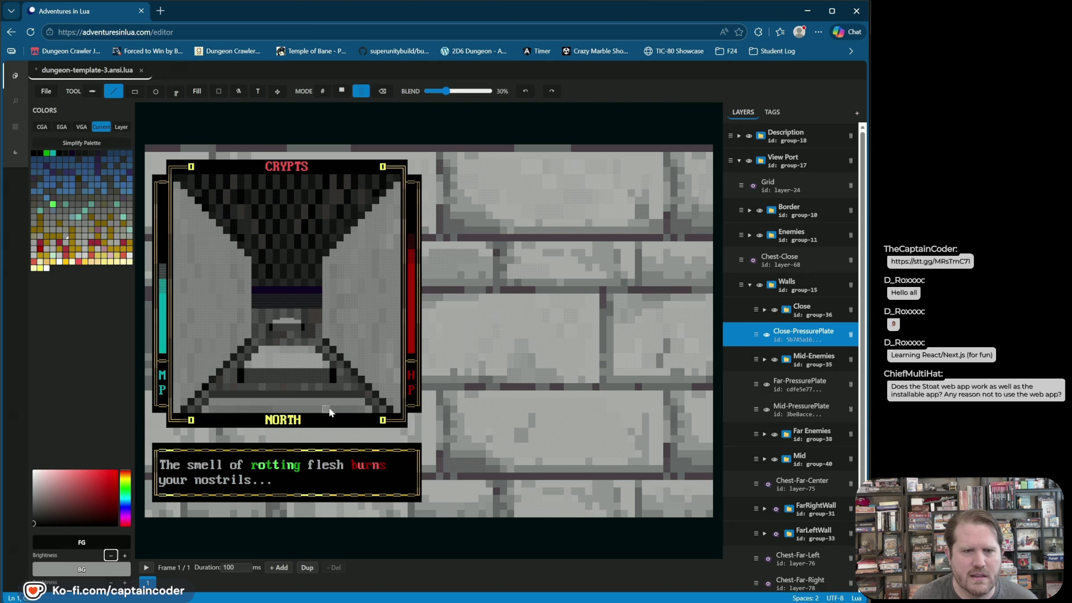
{"action": "left_click", "coordinate": [313, 409]}
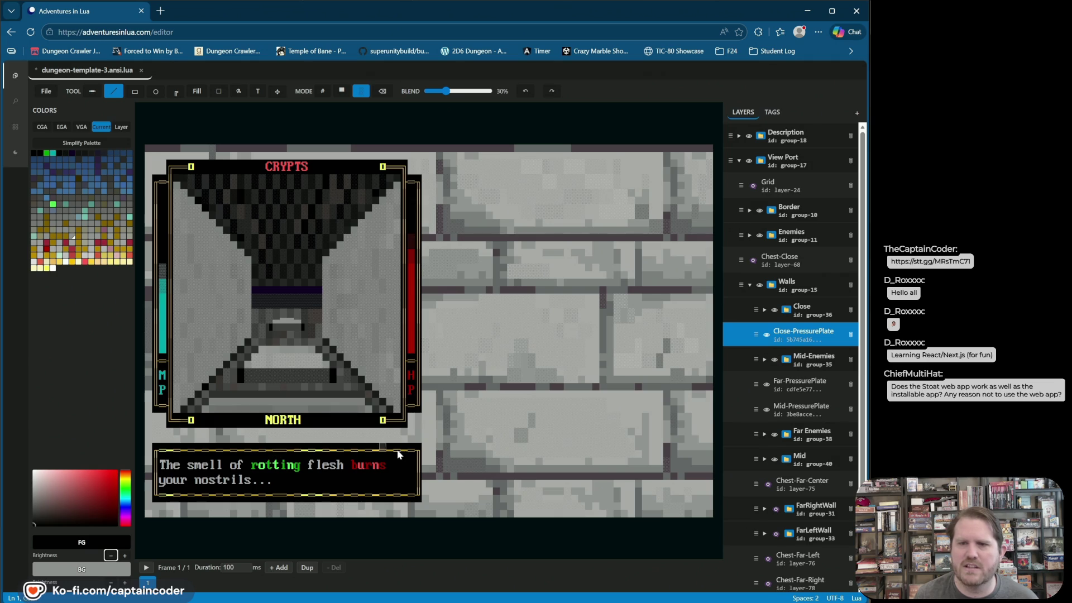
{"action": "left_click", "coordinate": [295, 413]}
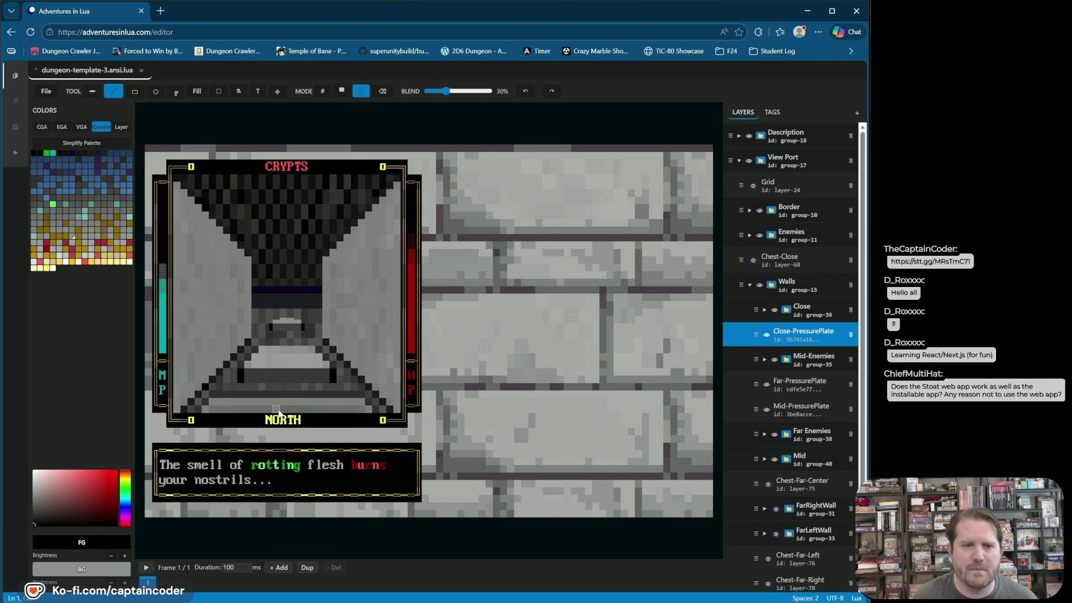
{"action": "key", "text": "ctrl+s"}
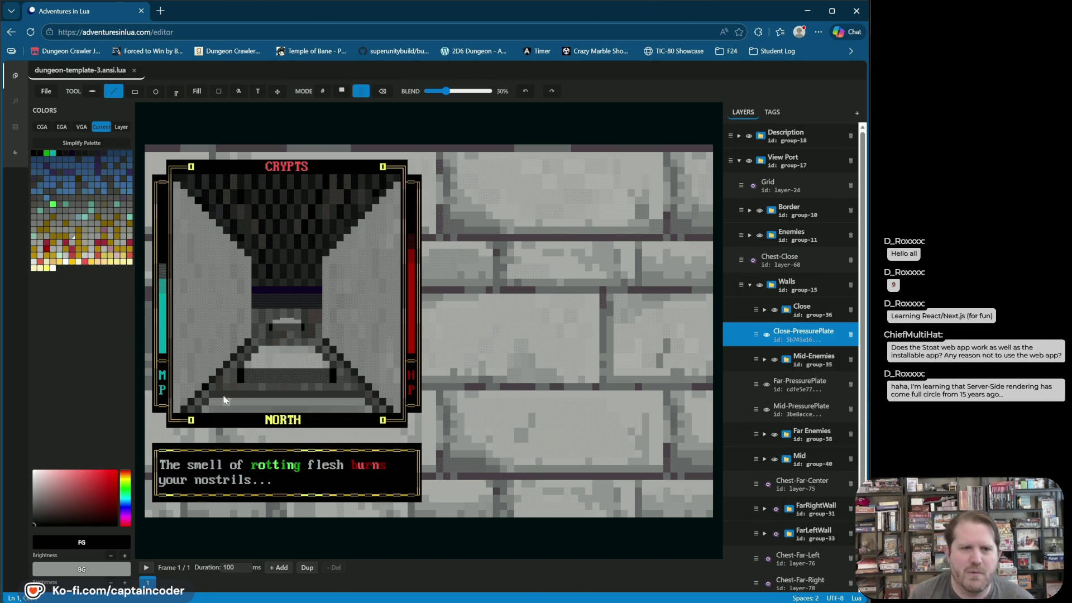
- Sample the floor grey, repaint the plate's left cell with it, and save
{"action": "right_click", "coordinate": [215, 412]}
{"action": "left_click", "coordinate": [215, 412]}
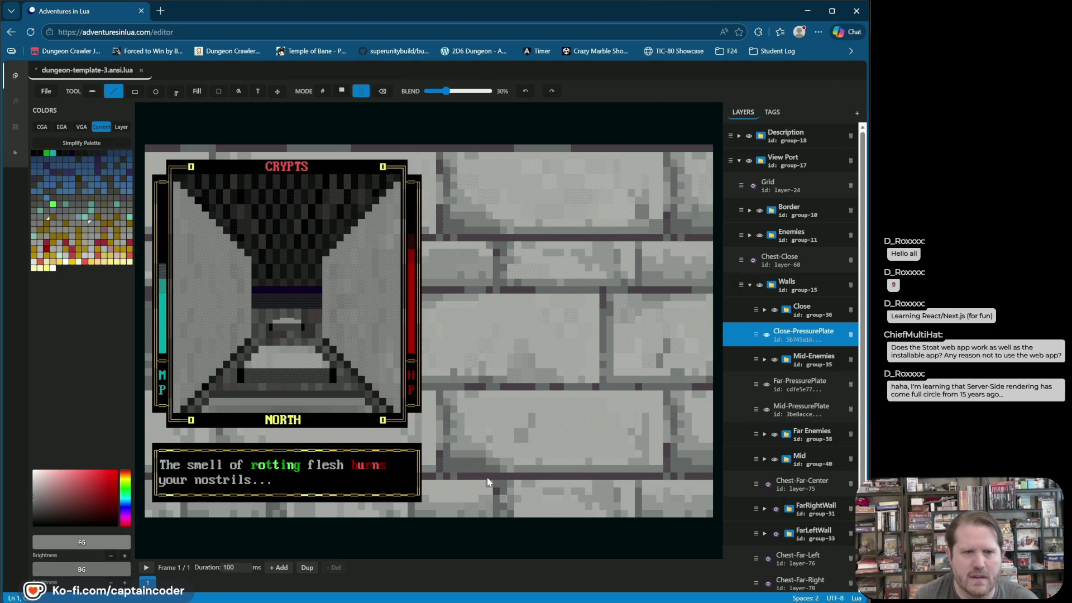
{"action": "key", "text": "ctrl+s"}
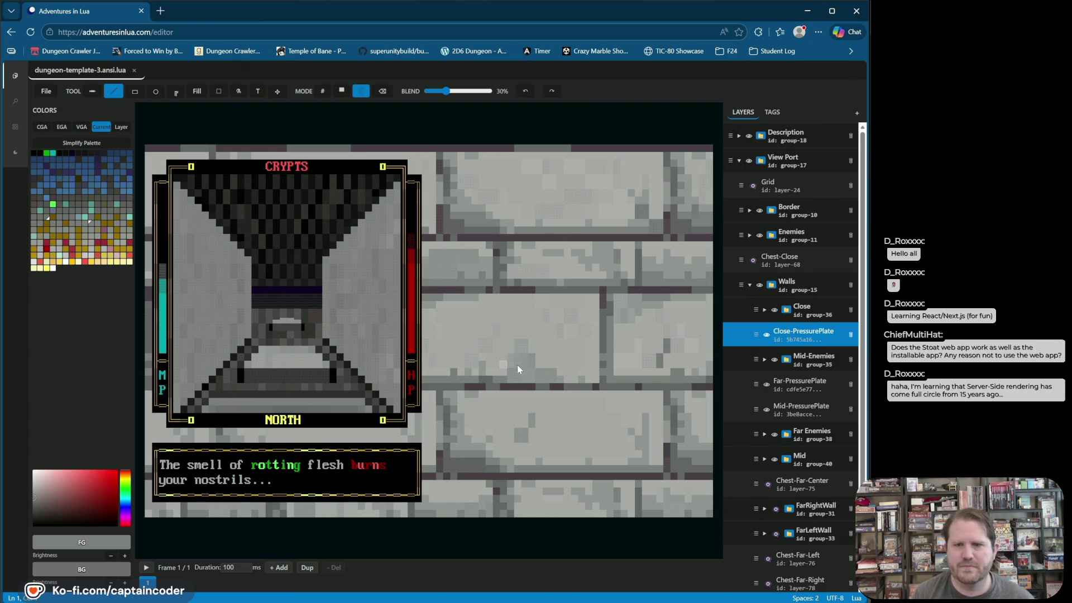
- Toggle the close plate's visibility to compare, reselect Close-PressurePlate, and save
{"action": "left_click", "coordinate": [767, 335]}
{"action": "left_click", "coordinate": [766, 335]}
{"action": "left_click", "coordinate": [766, 335]}
{"action": "left_click", "coordinate": [767, 335]}
{"action": "left_click", "coordinate": [766, 335]}
{"action": "left_click", "coordinate": [766, 335]}
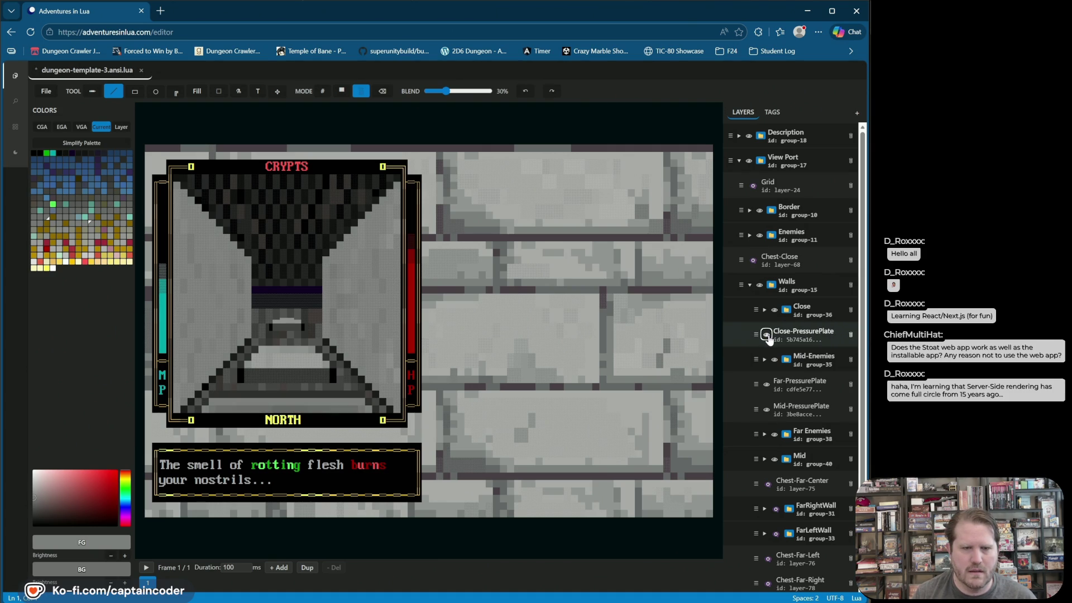
{"action": "left_click", "coordinate": [770, 337]}
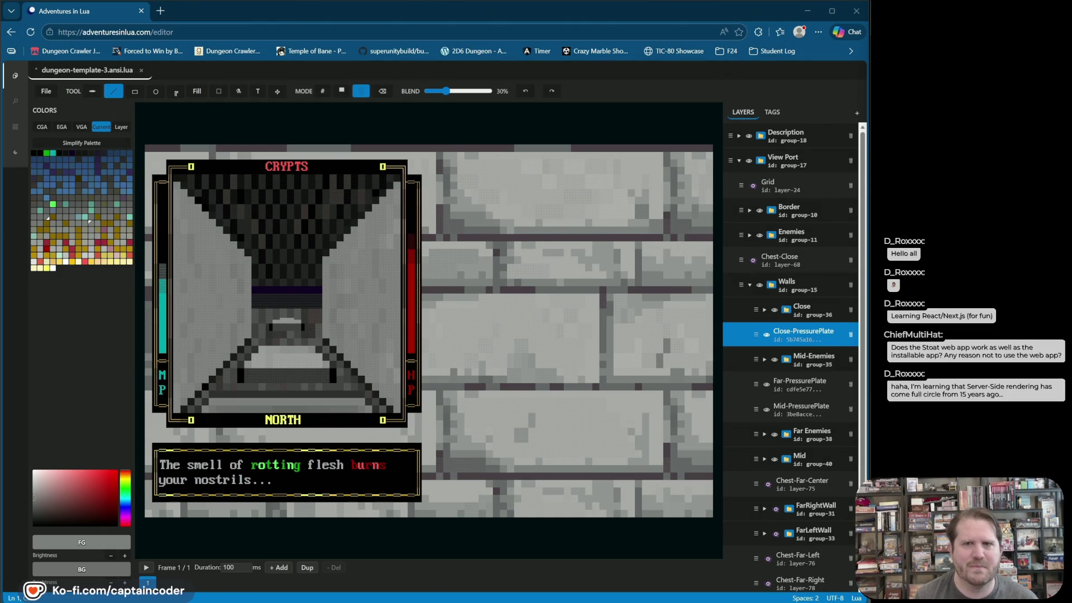
{"action": "left_click", "coordinate": [703, 92]}
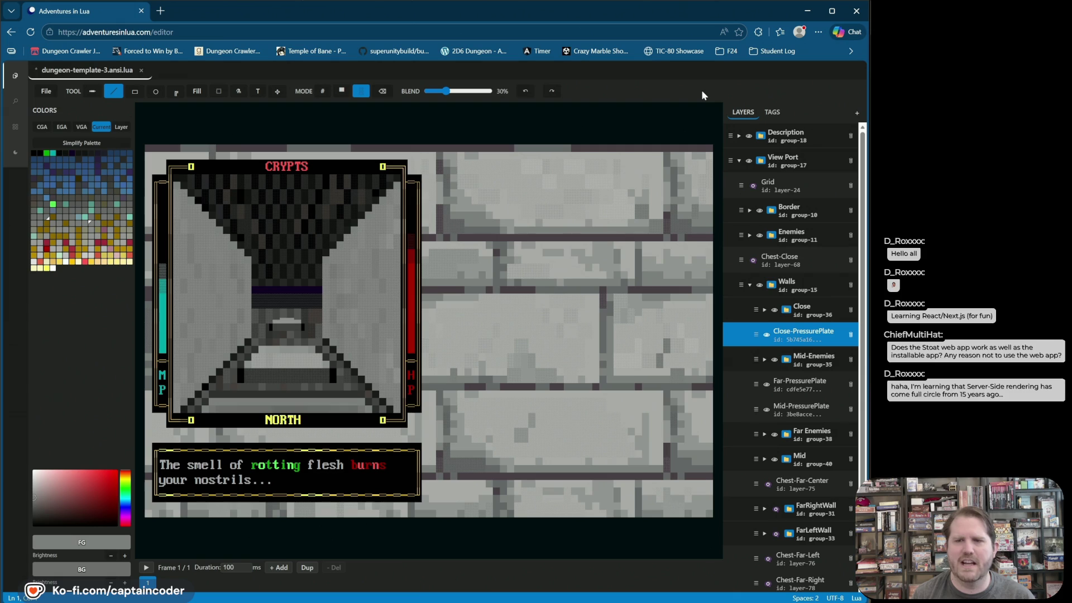
{"action": "key", "text": "ctrl+s"}
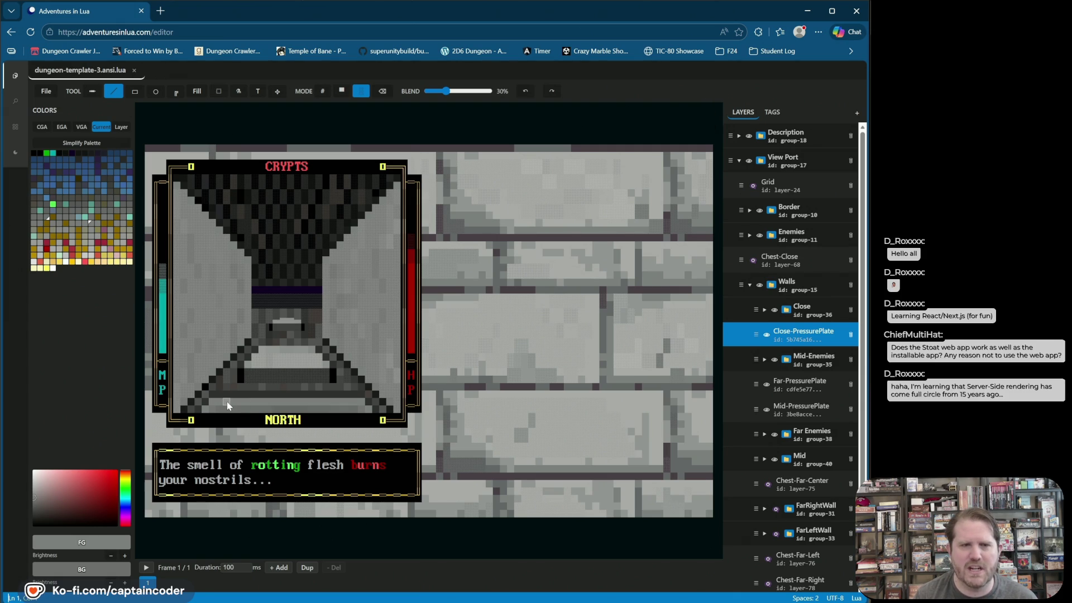
{"action": "left_click", "coordinate": [770, 347]}
- Blink the close, far and mid pressure plate layers on and off to check them
{"action": "left_click", "coordinate": [766, 335]}
{"action": "left_click", "coordinate": [767, 335]}
{"action": "left_click", "coordinate": [767, 335]}
{"action": "left_click", "coordinate": [766, 334]}
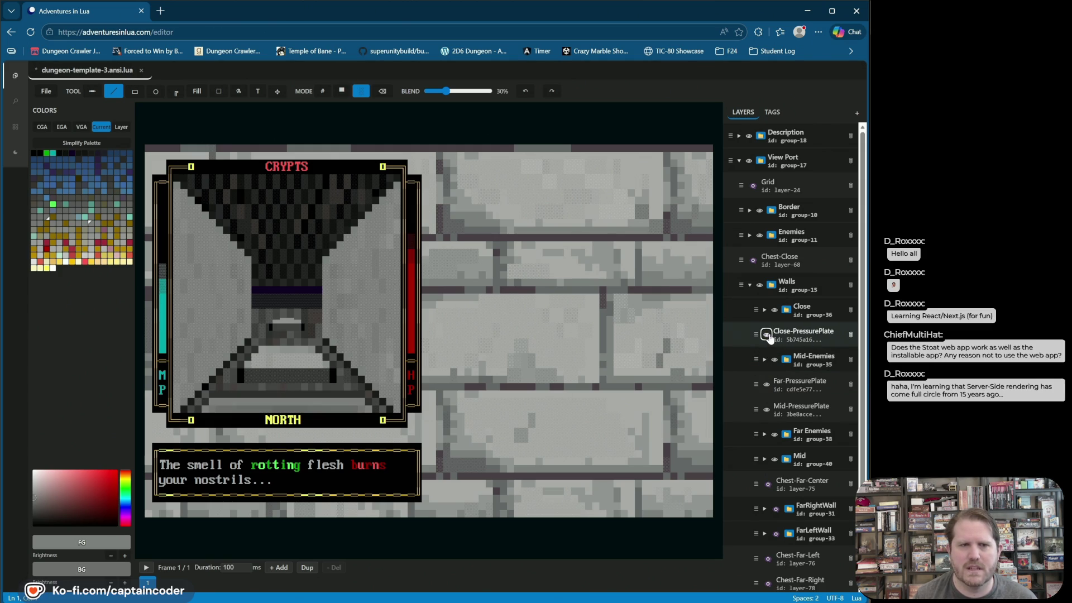
{"action": "left_click", "coordinate": [767, 384]}
{"action": "left_click", "coordinate": [766, 384]}
{"action": "left_click", "coordinate": [766, 410]}
{"action": "left_click", "coordinate": [766, 410]}
{"action": "left_click", "coordinate": [766, 410]}
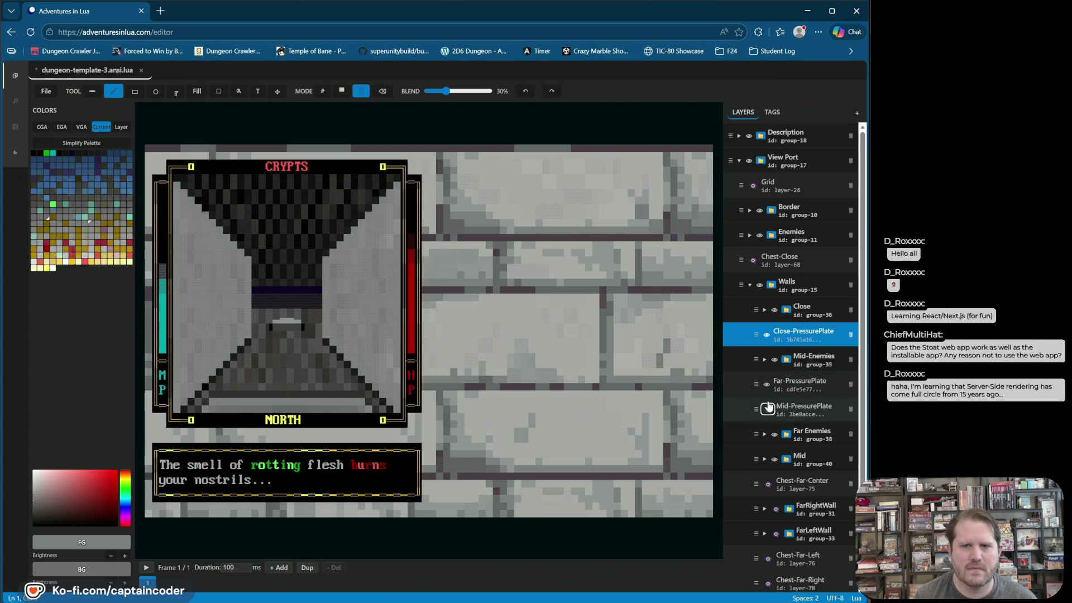
- Leave the far, mid and close plate layers hidden and save the template
{"action": "left_click", "coordinate": [773, 384]}
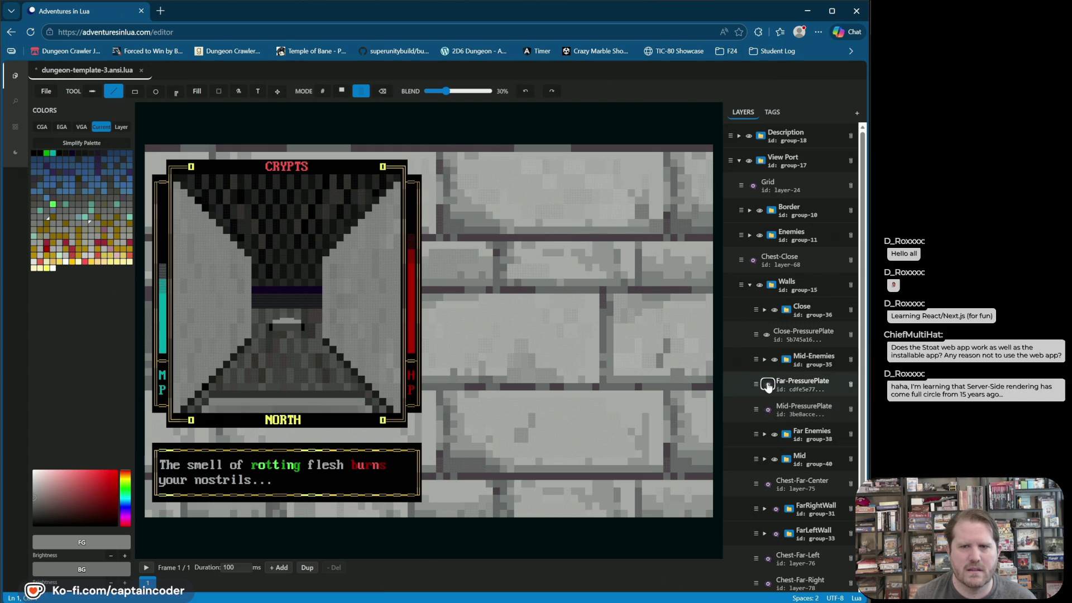
{"action": "left_click", "coordinate": [767, 385]}
{"action": "left_click", "coordinate": [765, 410]}
{"action": "left_click", "coordinate": [766, 411]}
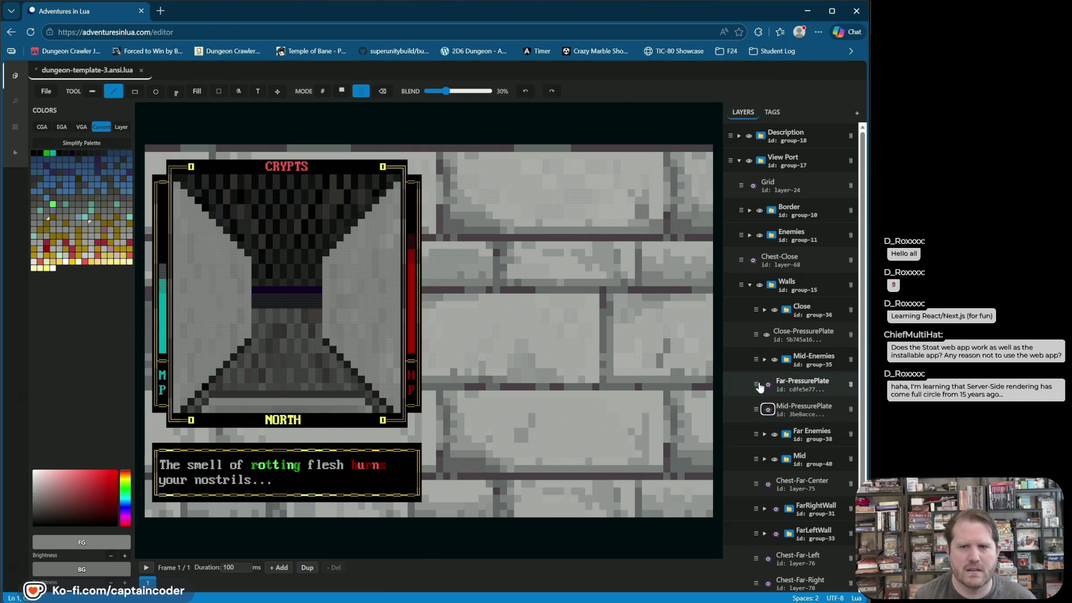
{"action": "left_click", "coordinate": [765, 336]}
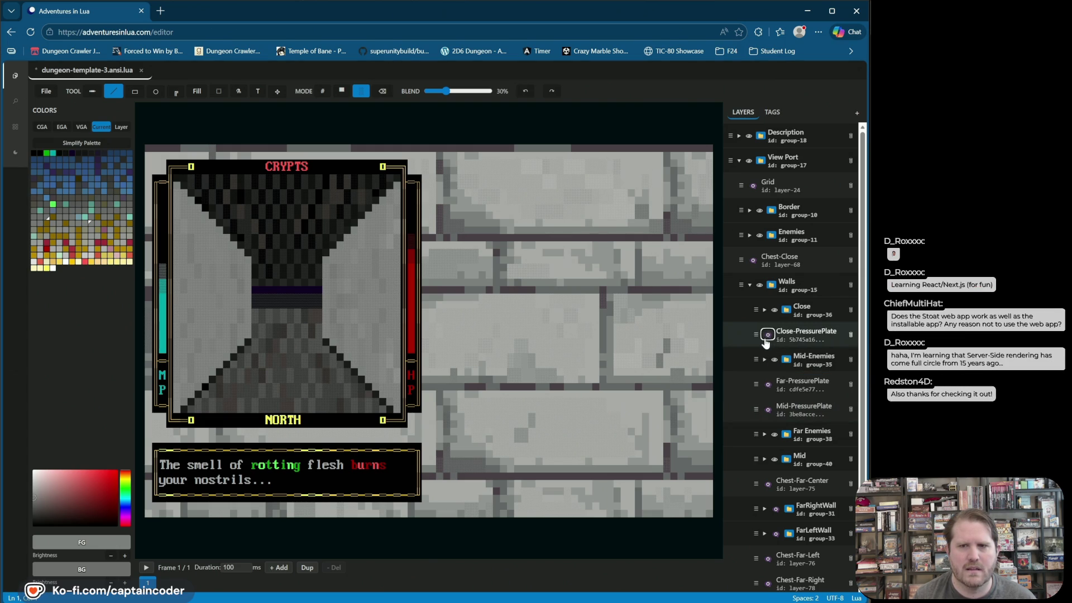
{"action": "left_click", "coordinate": [766, 338]}
{"action": "left_click", "coordinate": [766, 338]}
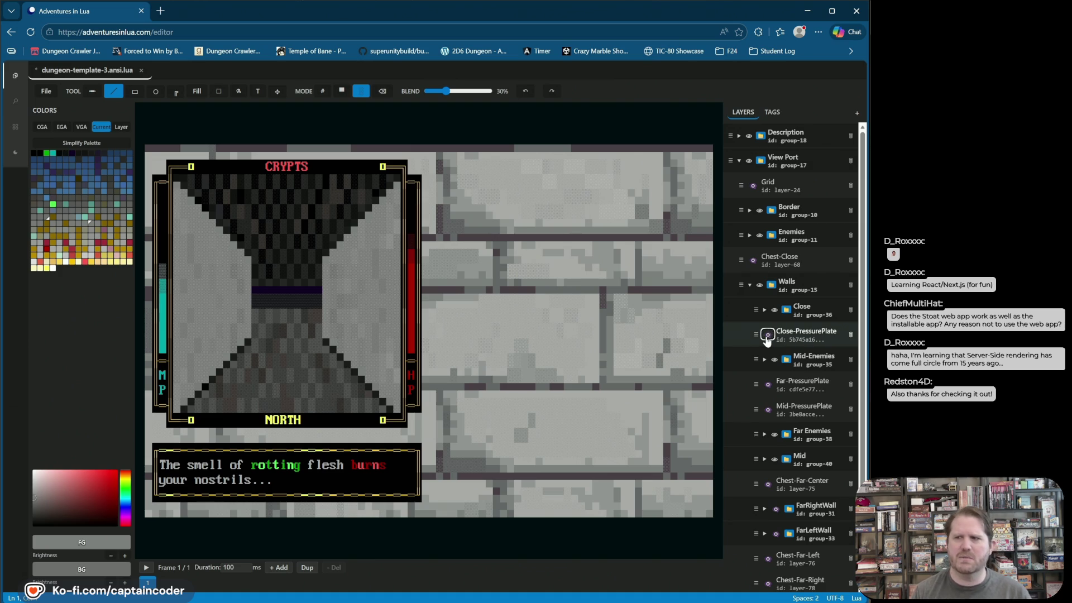
{"action": "key", "text": "ctrl+s"}
{"action": "left_click", "coordinate": [793, 335]}
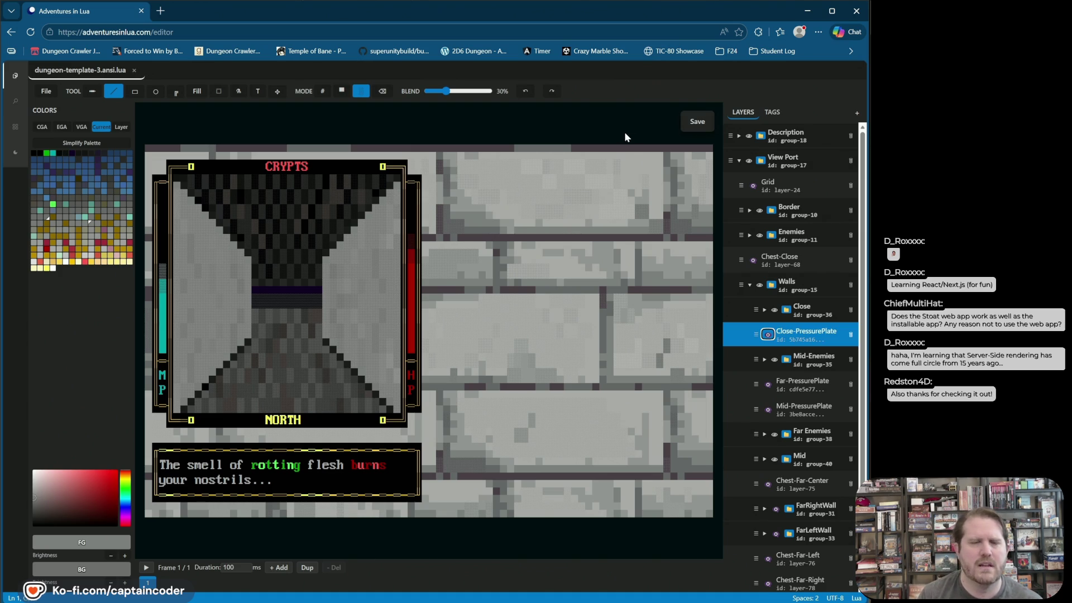
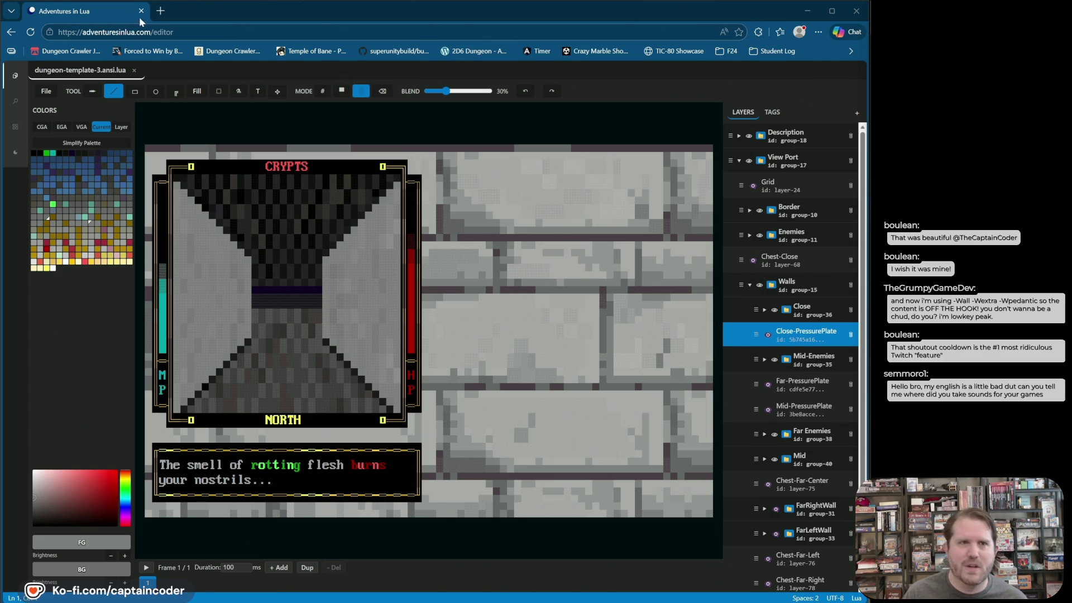
- Open twitch.tv/thecaptaincoder in a new Edge tab using the 'twi' address-bar autocomplete
{"action": "left_click", "coordinate": [160, 11]}
{"action": "type", "text": "twitch.tv/thecaptaincoder"}
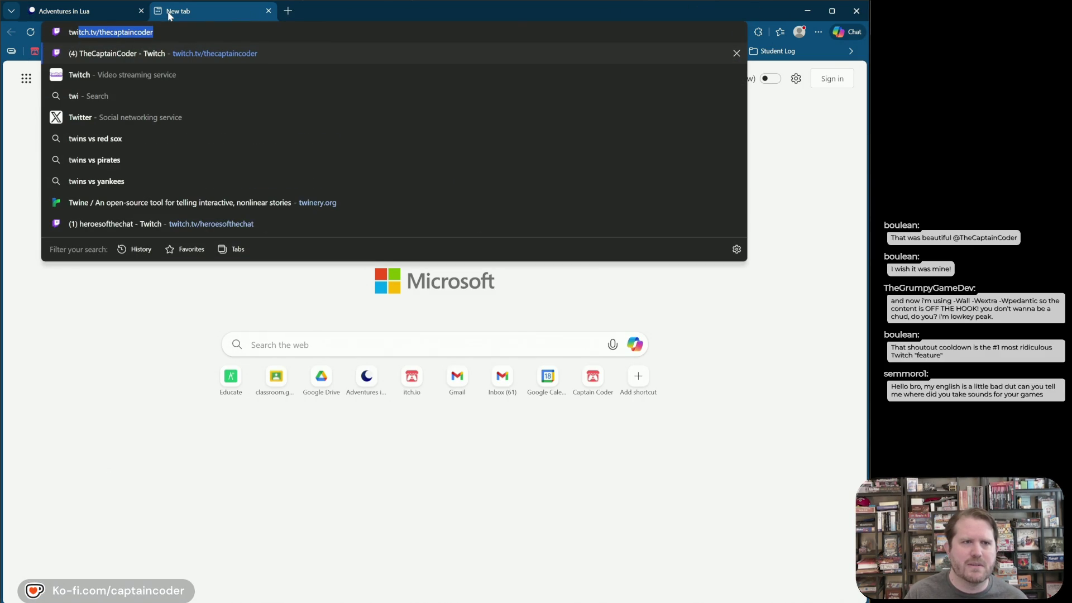
{"action": "key", "text": "Right"}
{"action": "key", "text": "Return"}
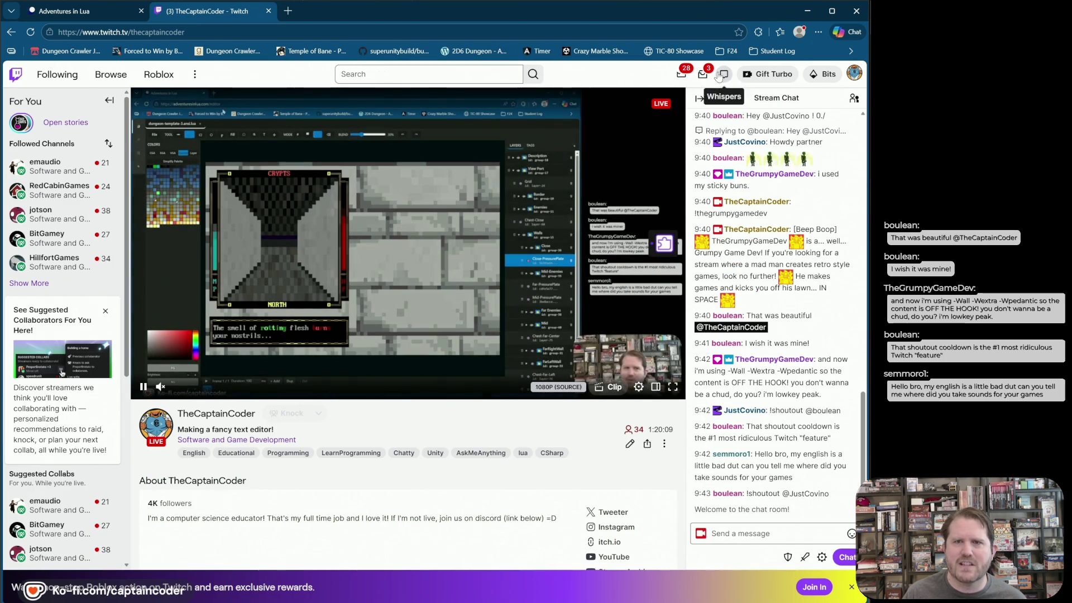
{"action": "left_click", "coordinate": [724, 74]}
{"action": "left_click", "coordinate": [600, 120]}
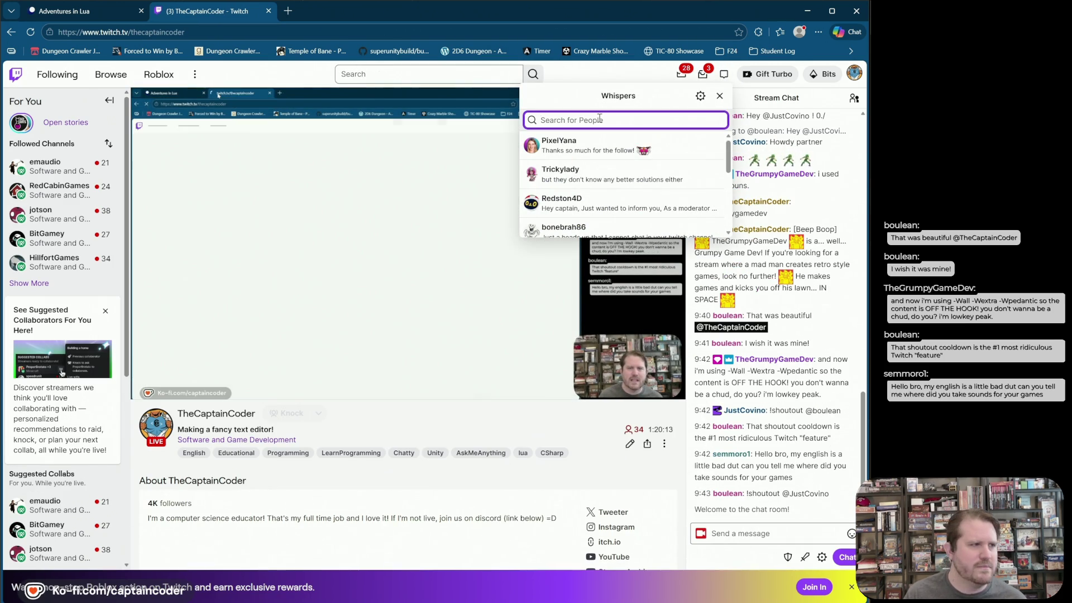
{"action": "type", "text": "beepboop"}
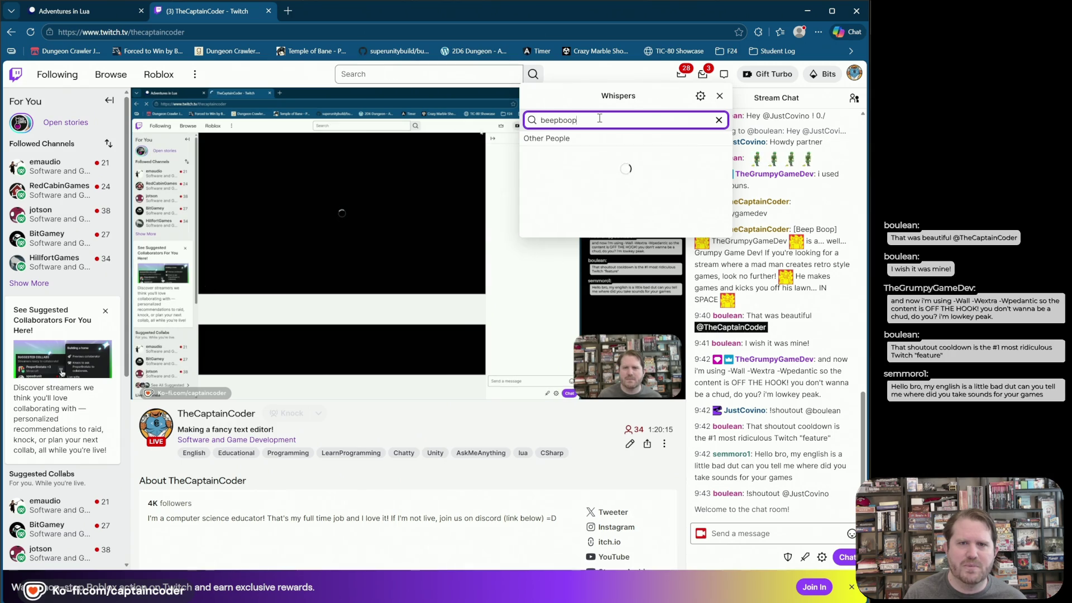
{"action": "type", "text": "cap"}
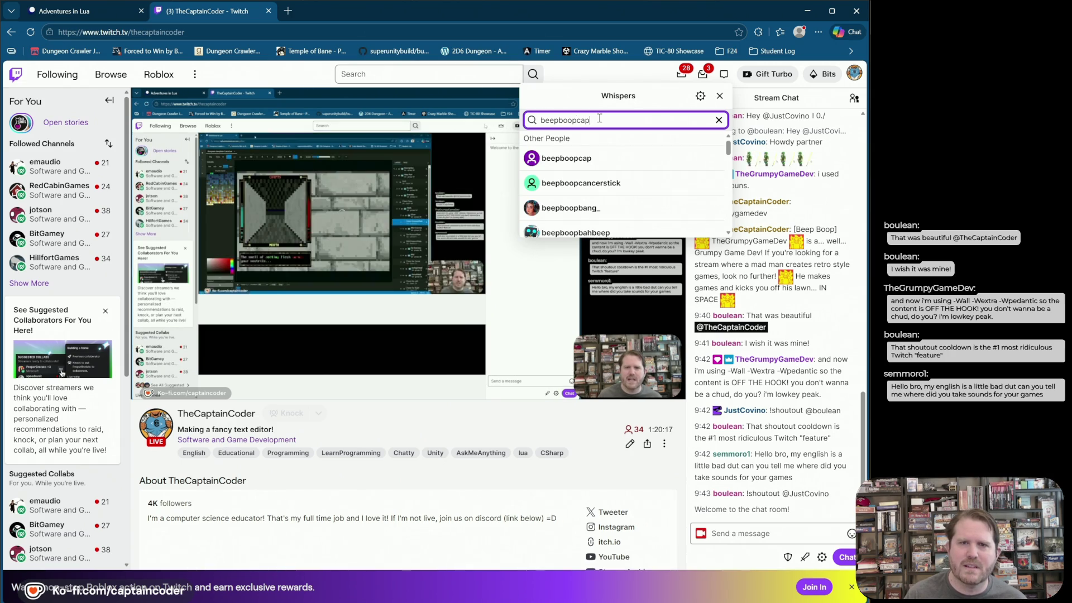
{"action": "left_click", "coordinate": [595, 159]}
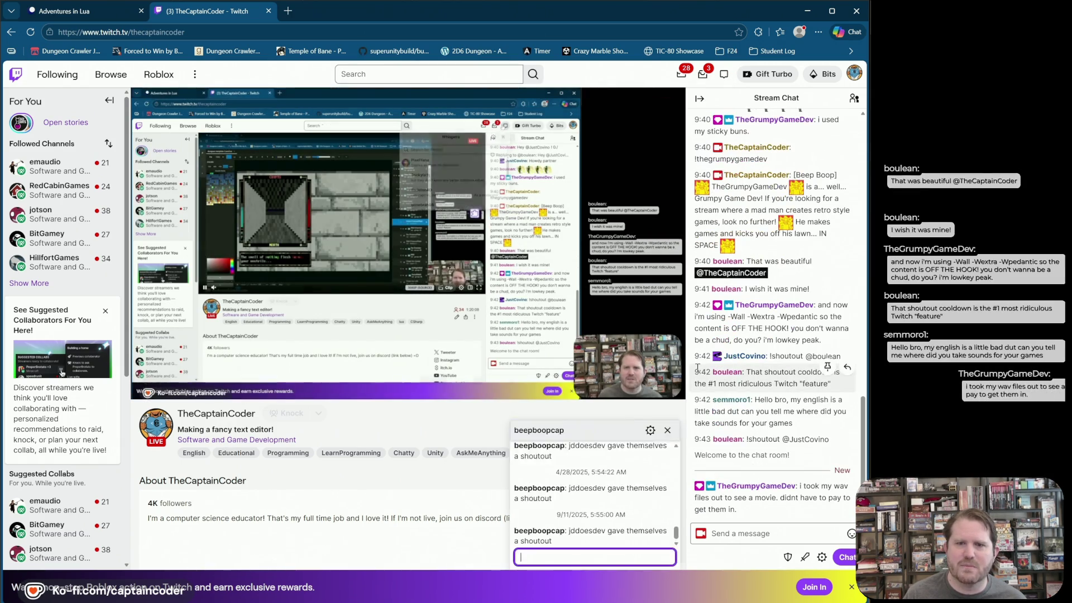
{"action": "left_click", "coordinate": [725, 79]}
{"action": "left_click", "coordinate": [725, 77]}
{"action": "type", "text": "beepboopcap"}
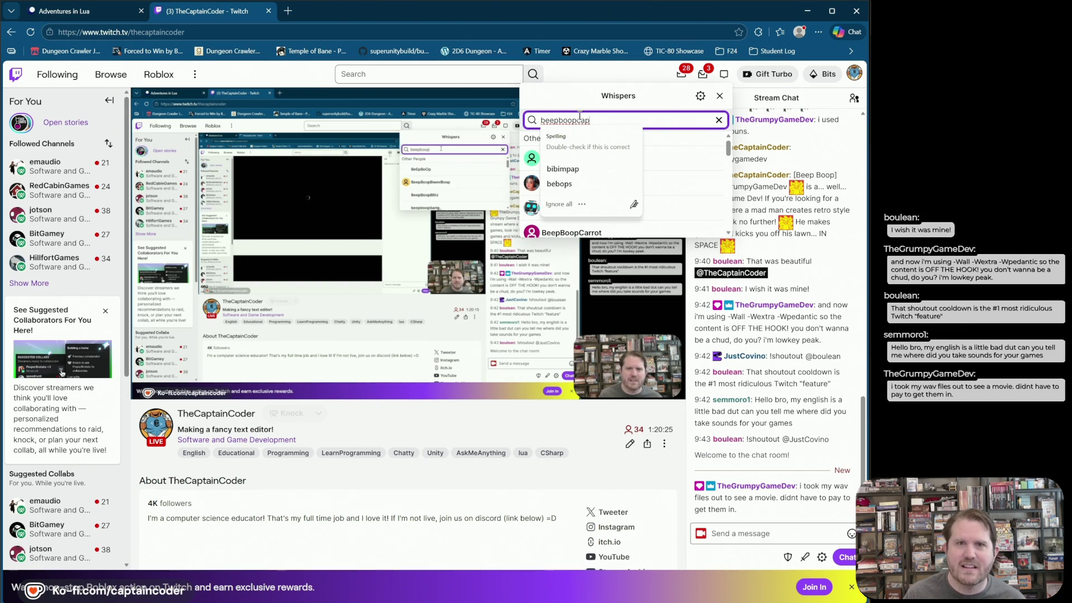
- Correct the searched name's 'cap' ending and browse the similarly named accounts it lists
{"action": "left_click", "coordinate": [659, 124]}
{"action": "left_click", "coordinate": [643, 119]}
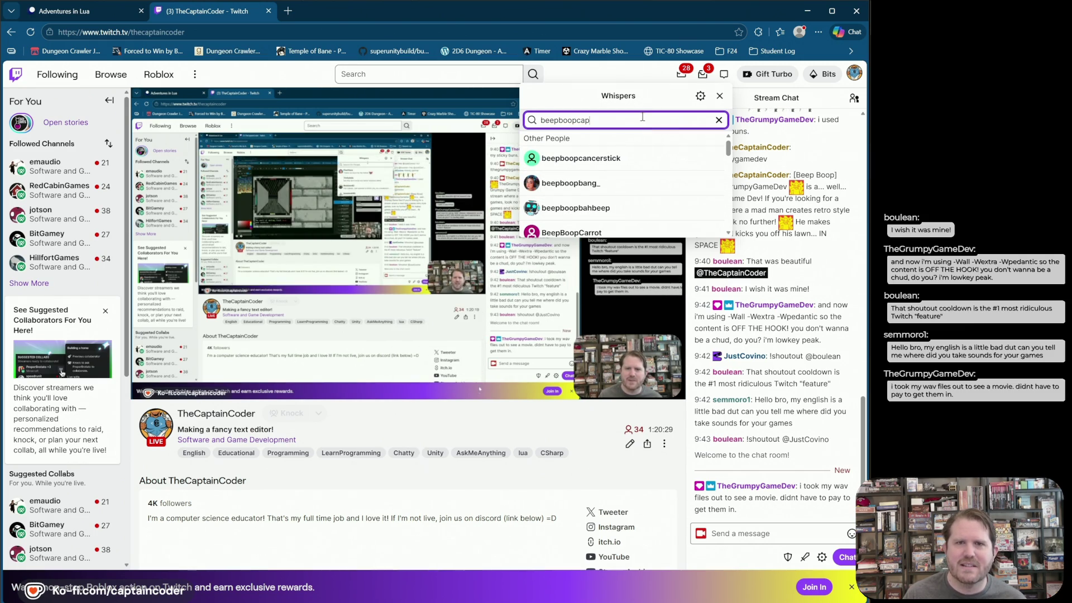
{"action": "key", "text": "BackSpace"}
{"action": "key", "text": "BackSpace"}
{"action": "key", "text": "BackSpace"}
{"action": "type", "text": "cap"}
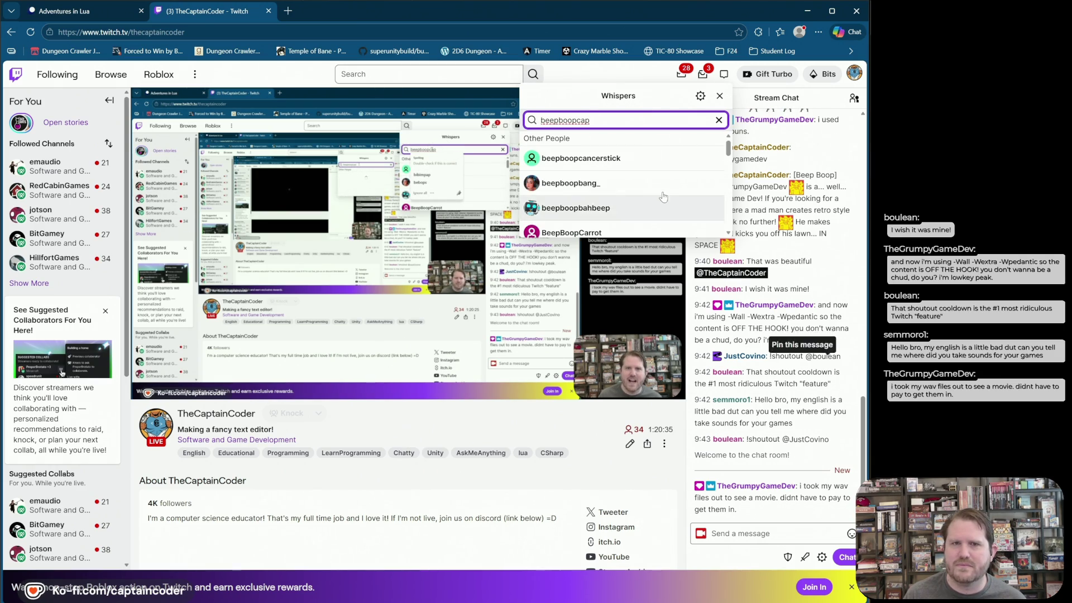
{"action": "scroll", "coordinate": [663, 556], "scroll_direction": "down", "scroll_amount": 7}
{"action": "scroll", "coordinate": [663, 556], "scroll_direction": "up", "scroll_amount": 7}
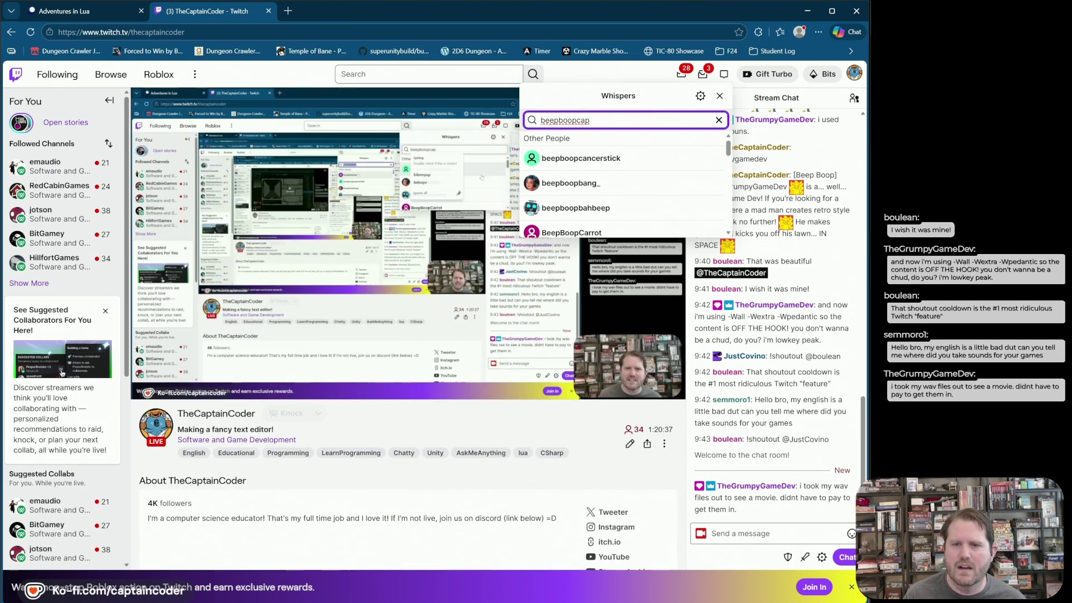
{"action": "left_click", "coordinate": [649, 86]}
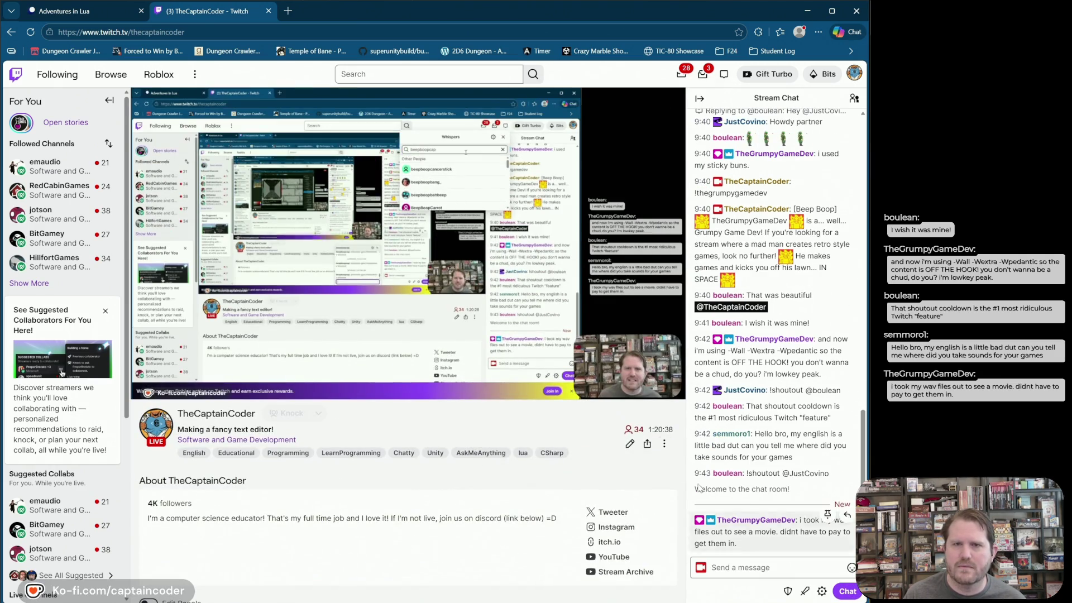
{"action": "left_click", "coordinate": [724, 74]}
{"action": "left_click", "coordinate": [610, 115]}
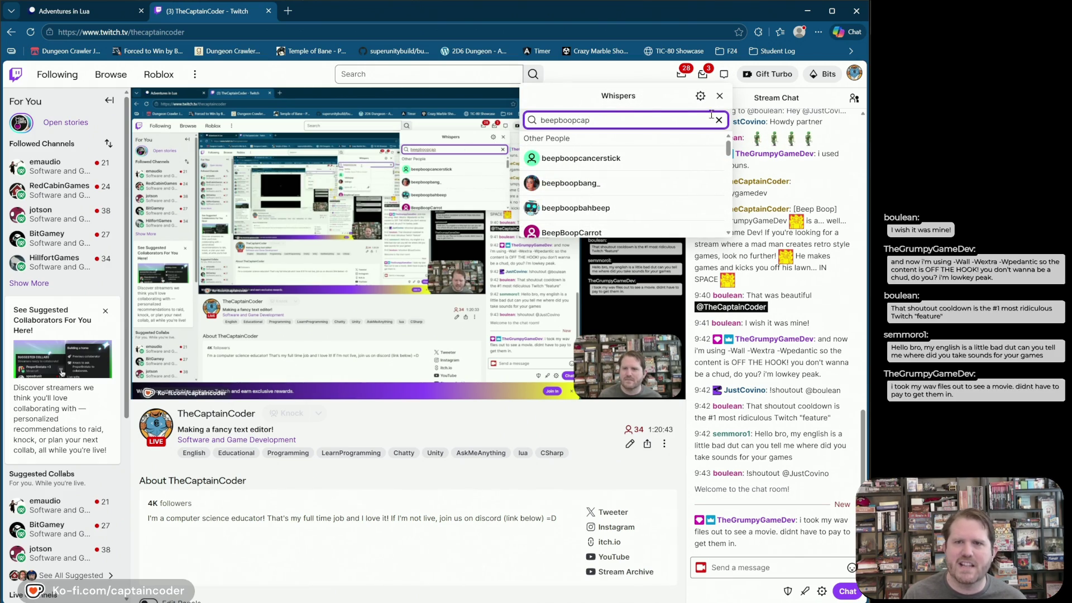
{"action": "key", "text": "alt+Tab"}
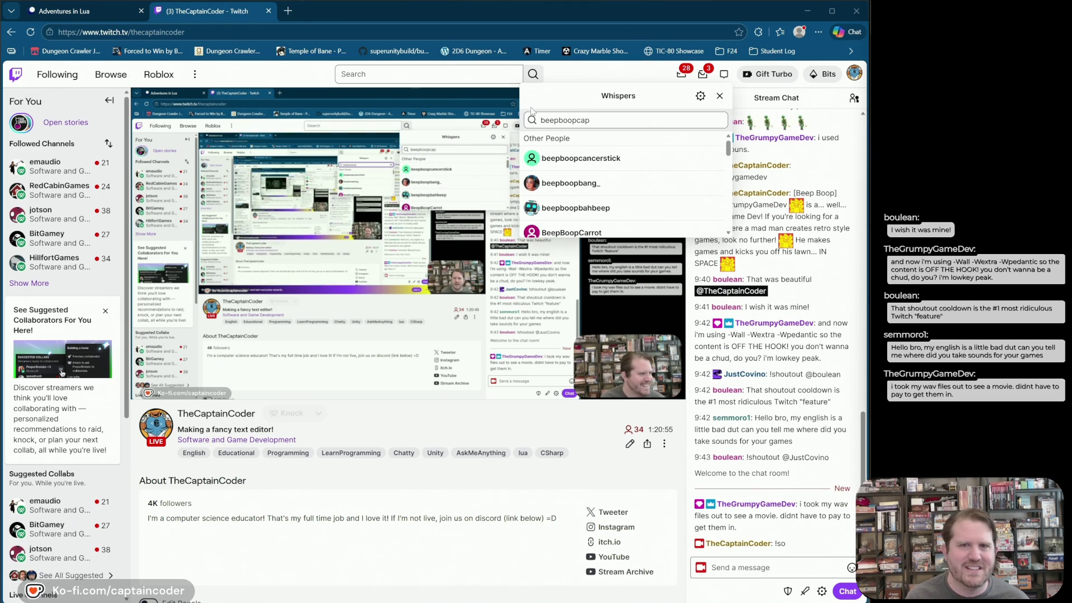
{"action": "left_click", "coordinate": [543, 122]}
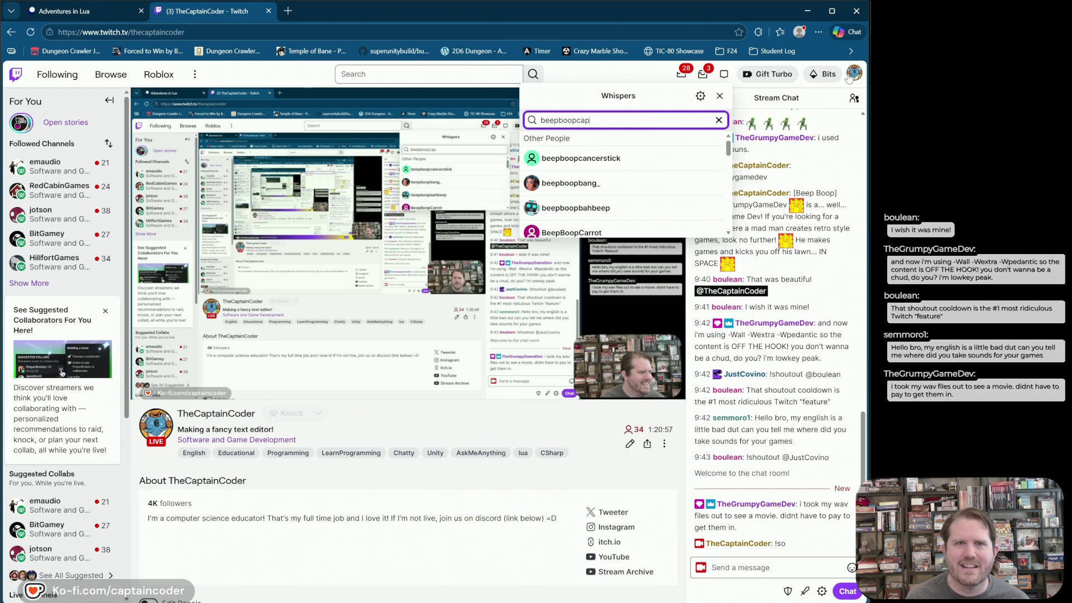
{"action": "left_click", "coordinate": [639, 32]}
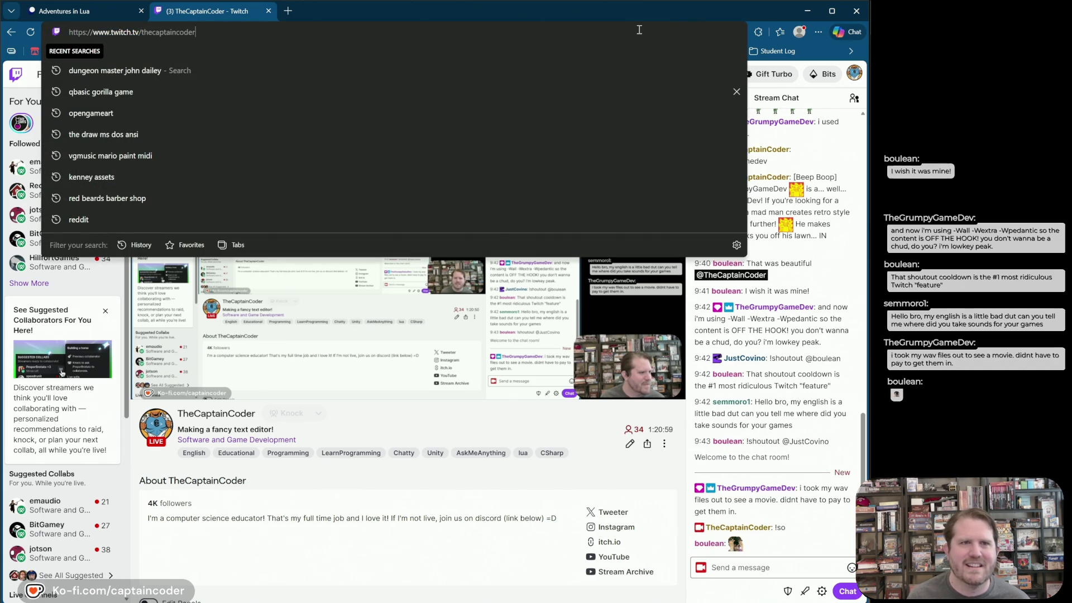
- Go to the beepboopcap channel page and look over its chat and home views
{"action": "key", "text": "BackSpace"}
{"action": "key", "text": "BackSpace"}
{"action": "key", "text": "BackSpace"}
{"action": "type", "text": "beepobopcap"}
{"action": "key", "text": "Return"}
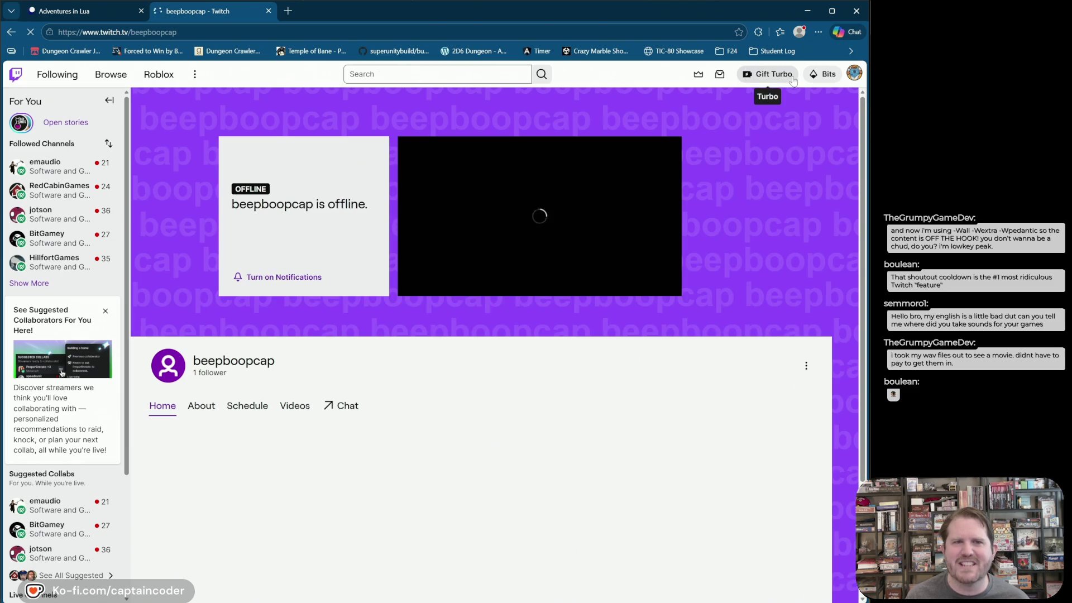
{"action": "left_click", "coordinate": [344, 406]}
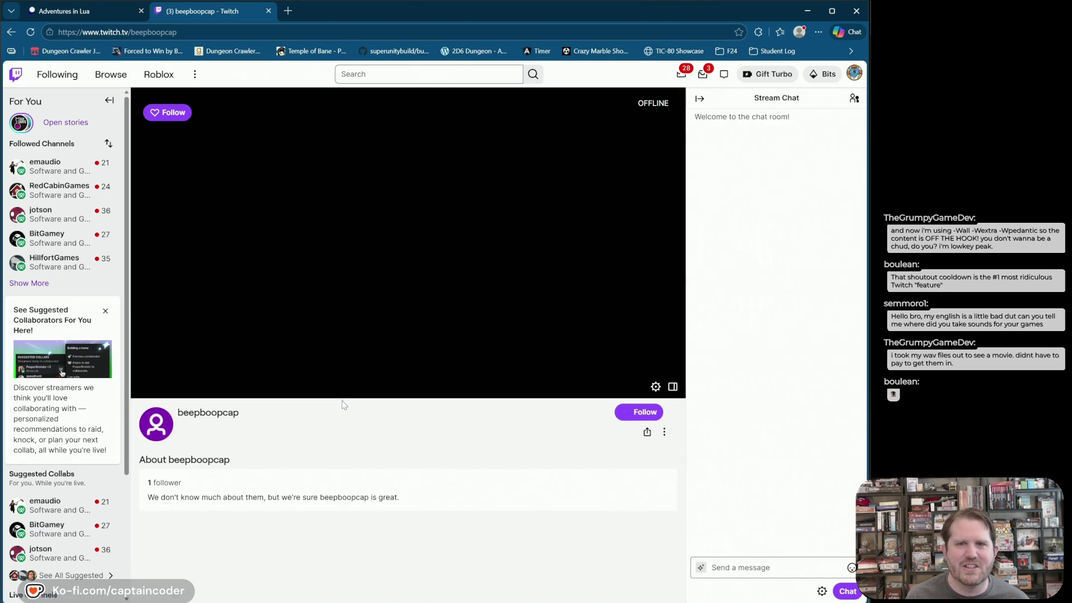
{"action": "left_click", "coordinate": [725, 74]}
{"action": "left_click", "coordinate": [533, 283]}
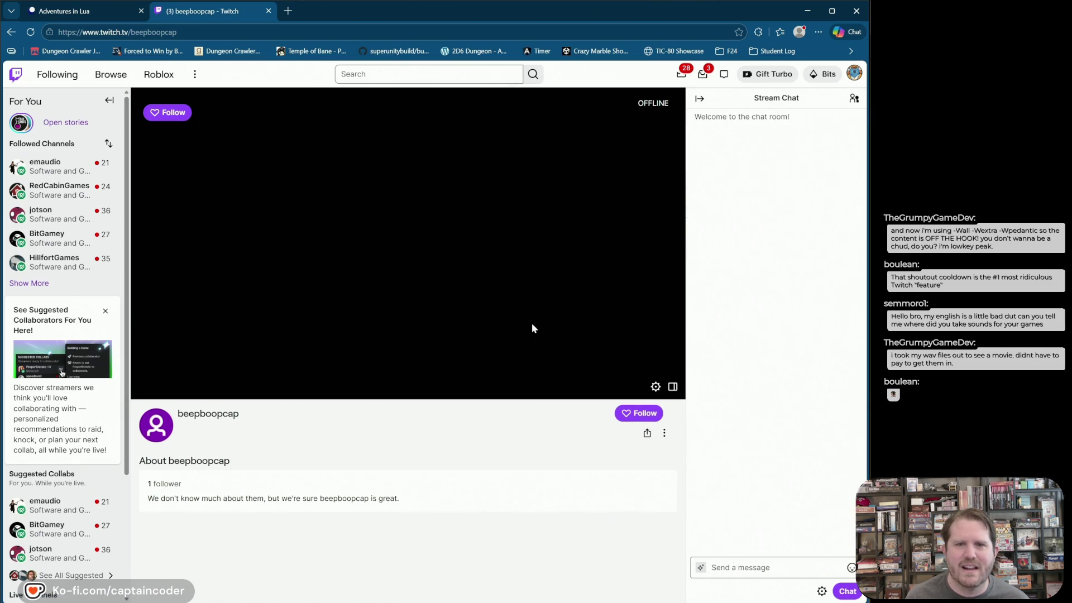
{"action": "left_click", "coordinate": [207, 413]}
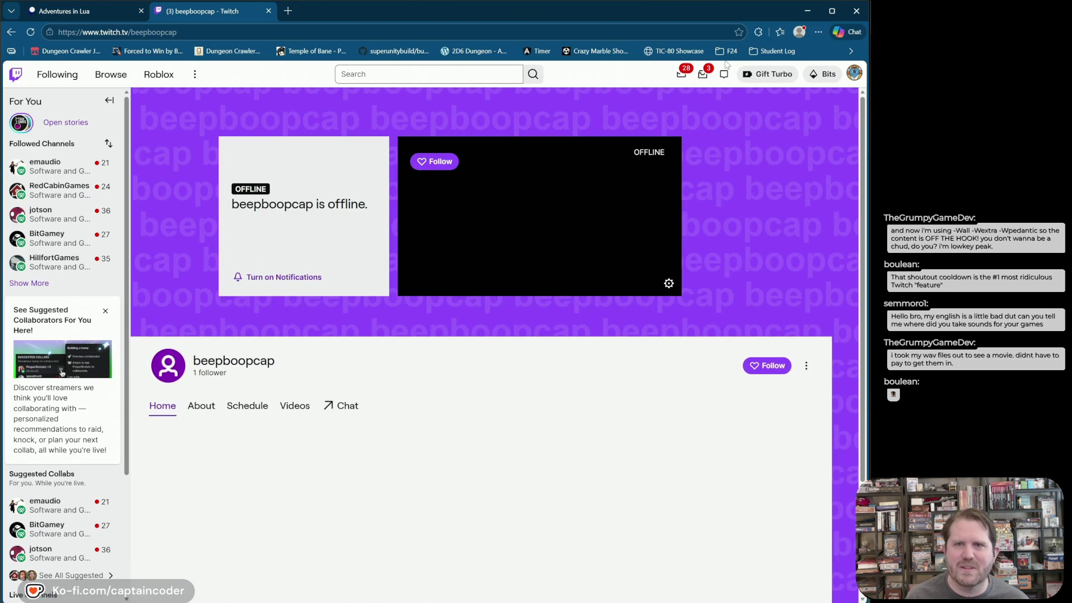
- Find beepboopcap in Whispers and send it the '!so' shoutout command
{"action": "left_click", "coordinate": [724, 74]}
{"action": "left_click", "coordinate": [626, 119]}
{"action": "type", "text": "beepo"}
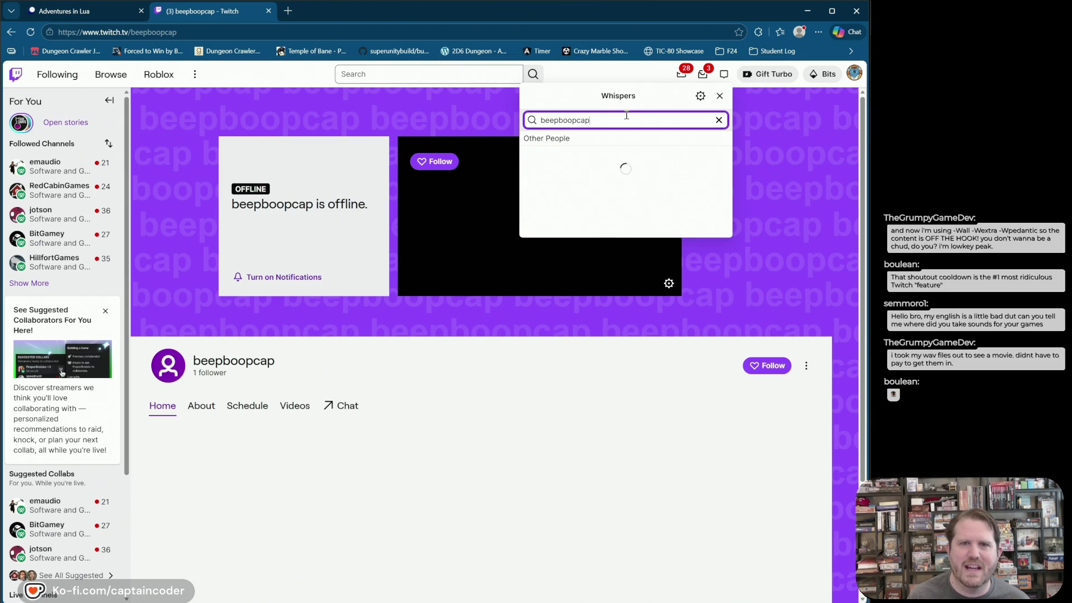
{"action": "left_click", "coordinate": [585, 155]}
{"action": "type", "text": "!so"}
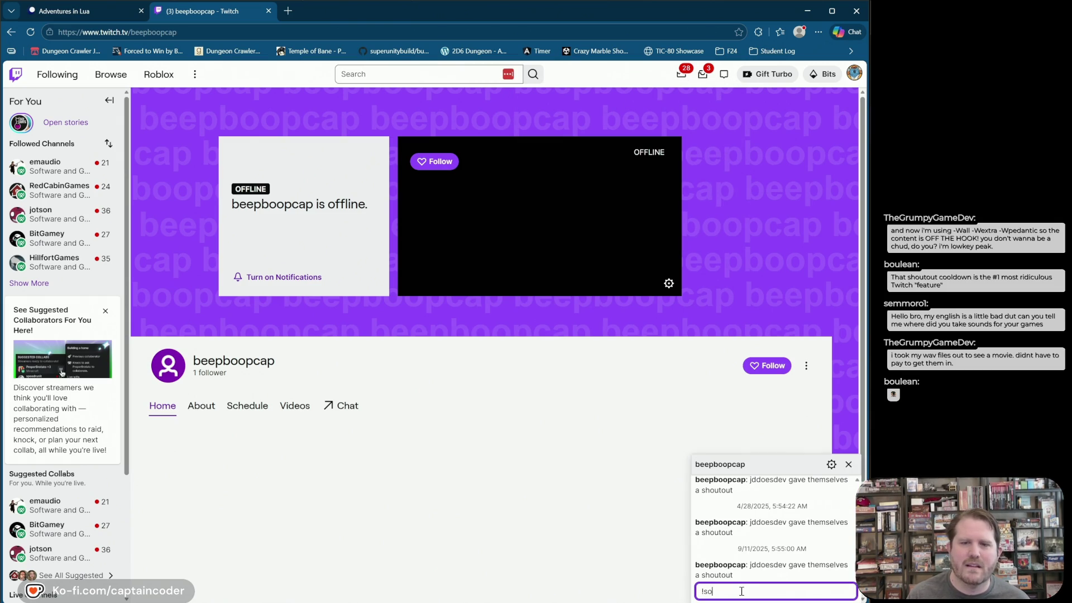
{"action": "key", "text": "Return"}
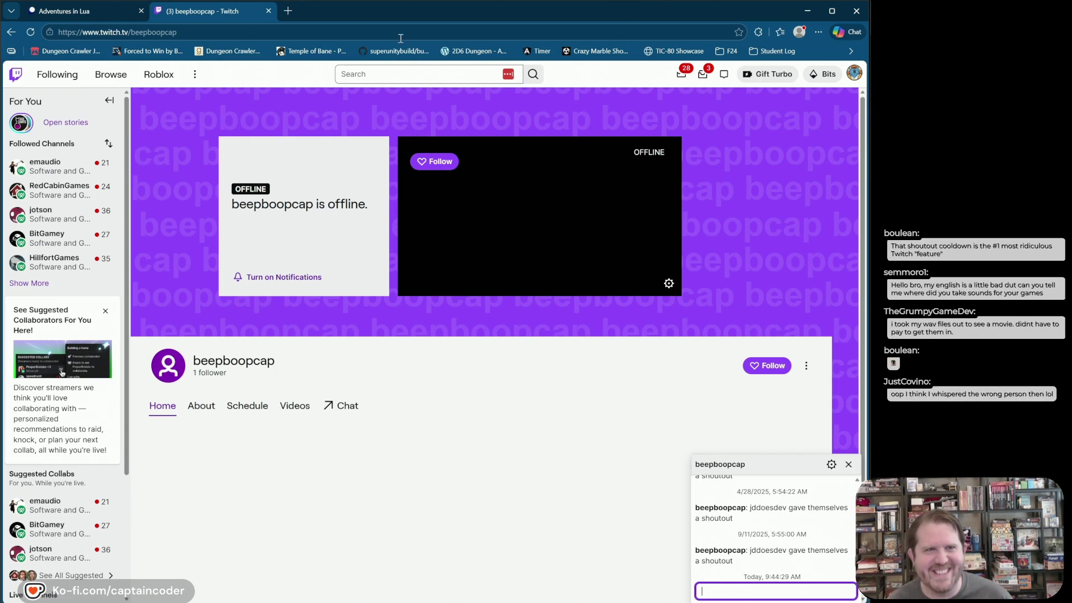
{"action": "left_click", "coordinate": [310, 33]}
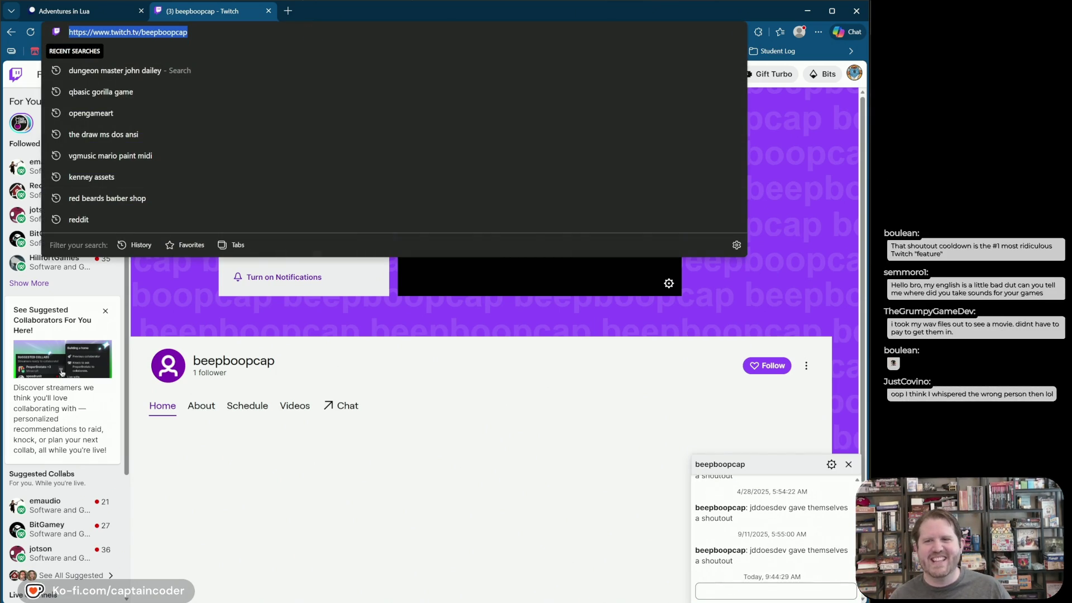
- Close the whisper window and the Twitch tab, returning to the dungeon editor
{"action": "key", "text": "alt+Tab"}
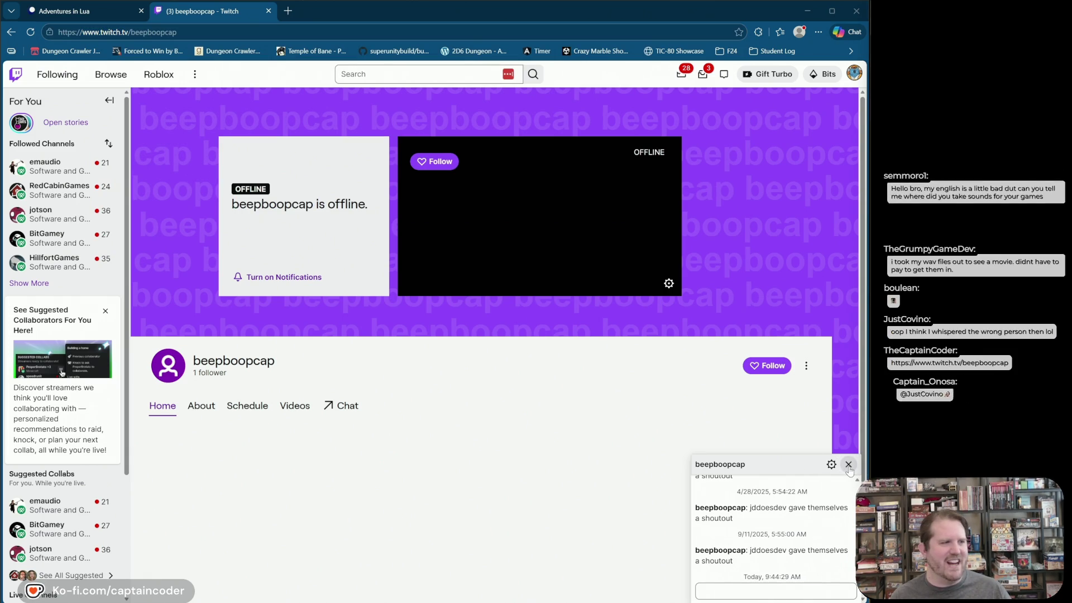
{"action": "left_click", "coordinate": [849, 465]}
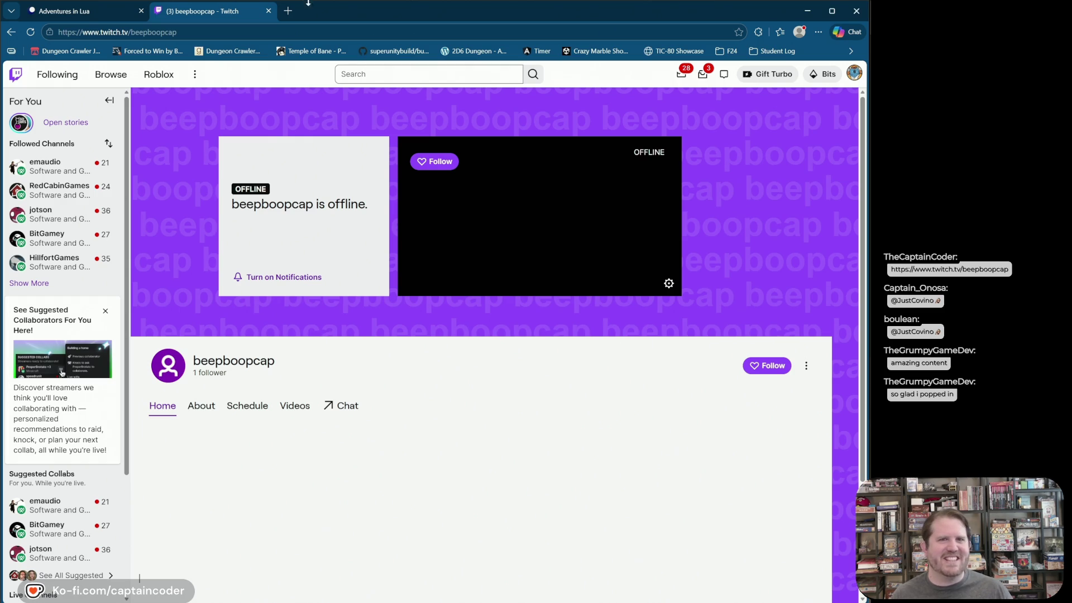
{"action": "middle_click", "coordinate": [232, 15]}
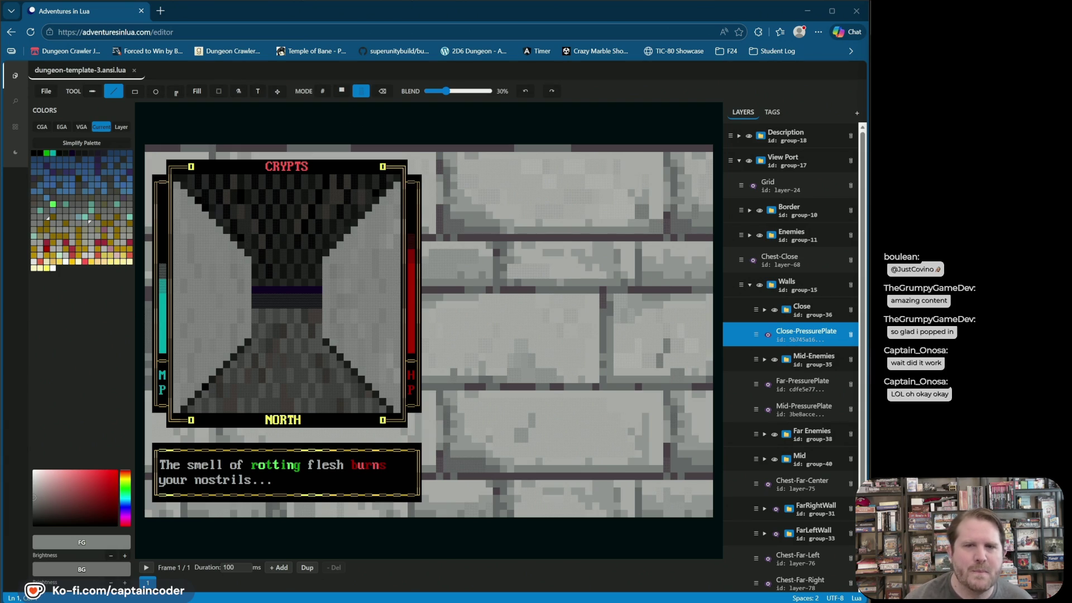
- Add a new blank Edge tab beside the Adventures in Lua tab
{"action": "left_click", "coordinate": [159, 12]}
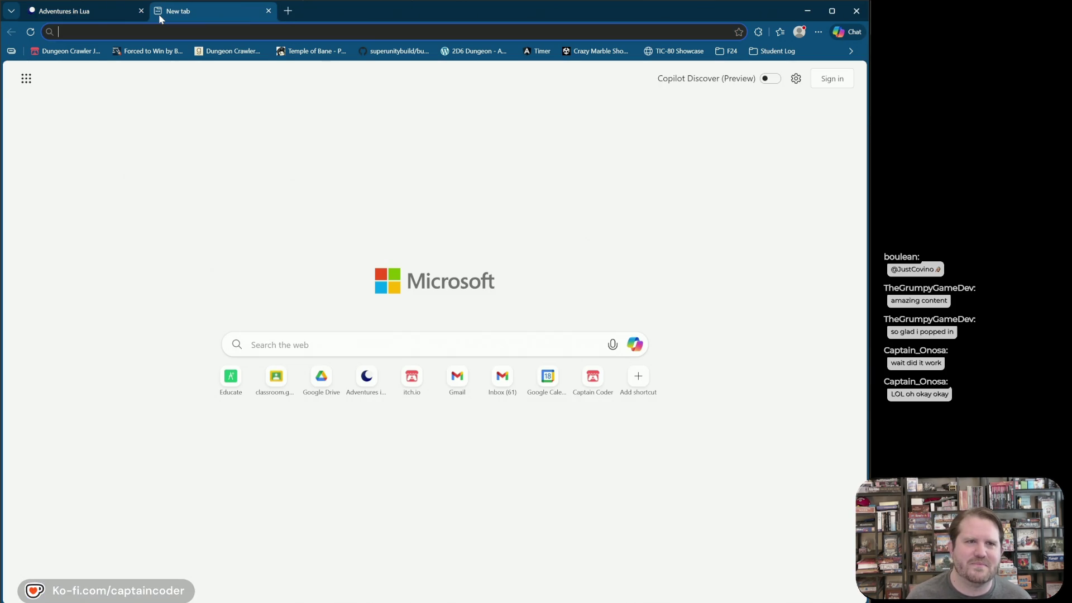
- Load opengameart.org in the new tab, correcting the misspelled site name
{"action": "type", "text": "opegn"}
{"action": "key", "text": "BackSpace"}
{"action": "key", "text": "BackSpace"}
{"action": "type", "text": "ngameart."}
{"action": "key", "text": "Return"}
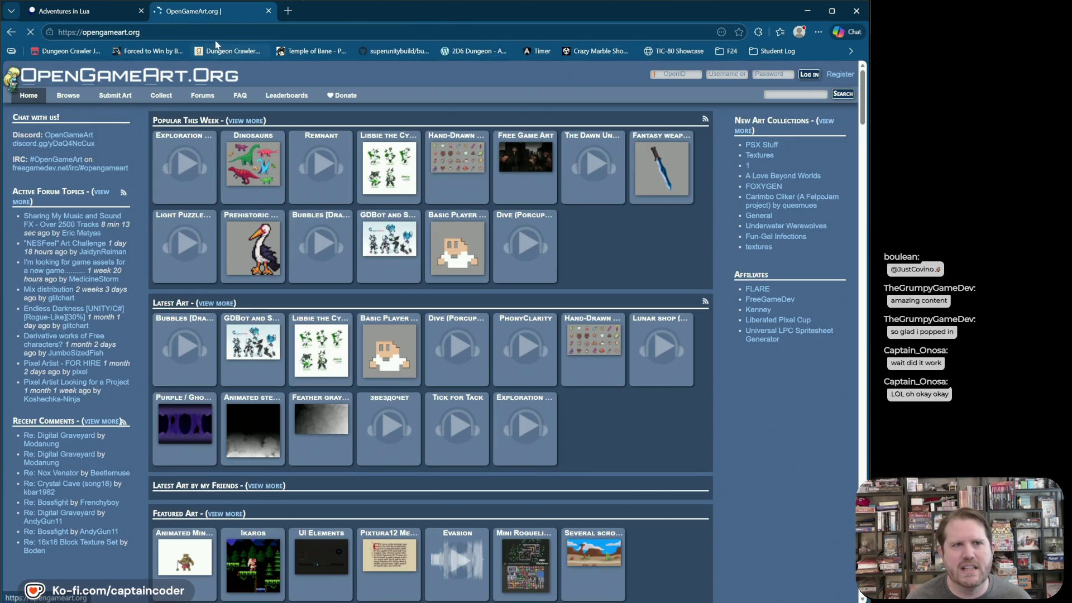
{"action": "left_click", "coordinate": [211, 32]}
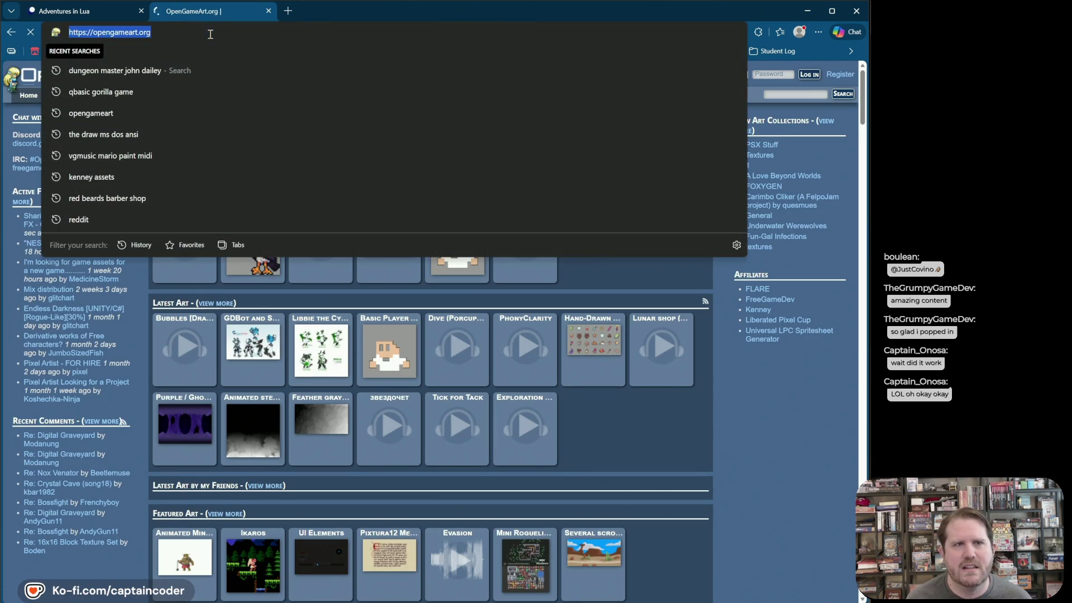
{"action": "key", "text": "alt+Tab"}
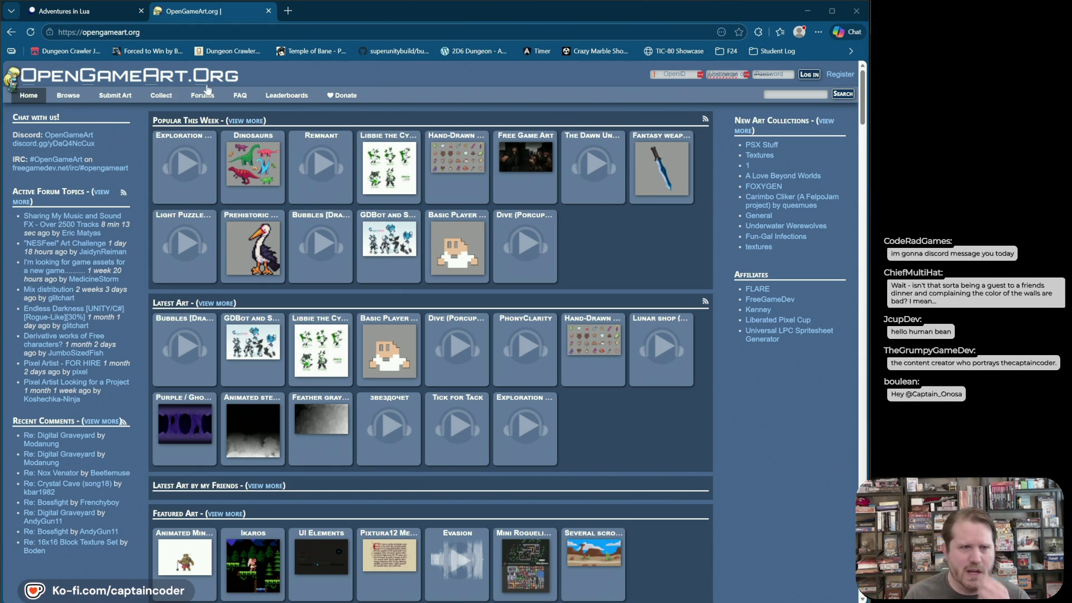
{"action": "mouse_move", "coordinate": [68, 96]}
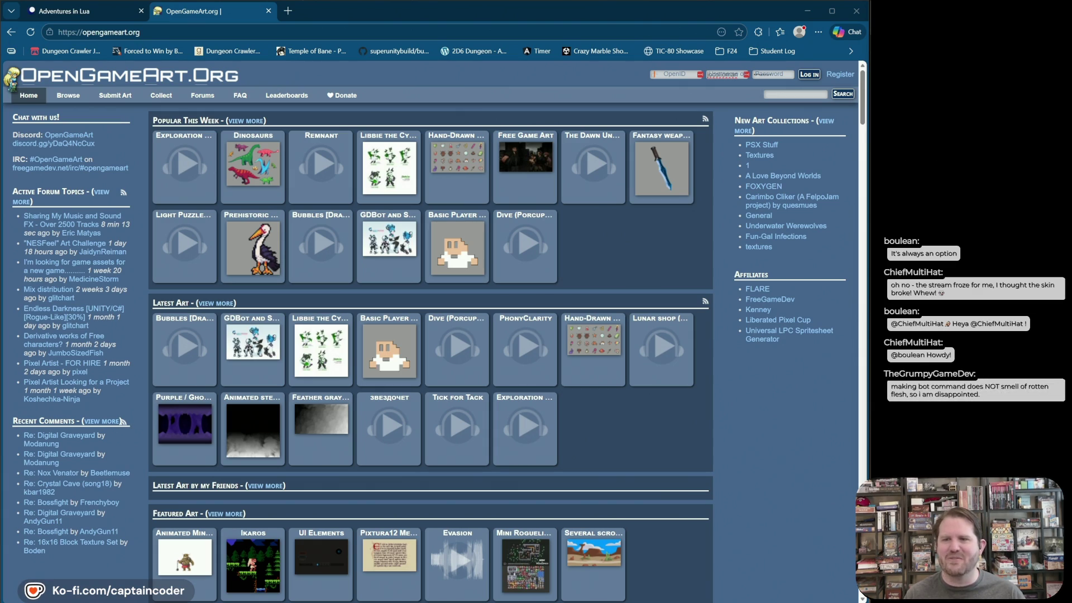
- Show Mid-cyclops, hide Close Left Wall and Close Right Wall, and play the animation
{"action": "left_click", "coordinate": [101, 10]}
{"action": "left_click", "coordinate": [775, 112]}
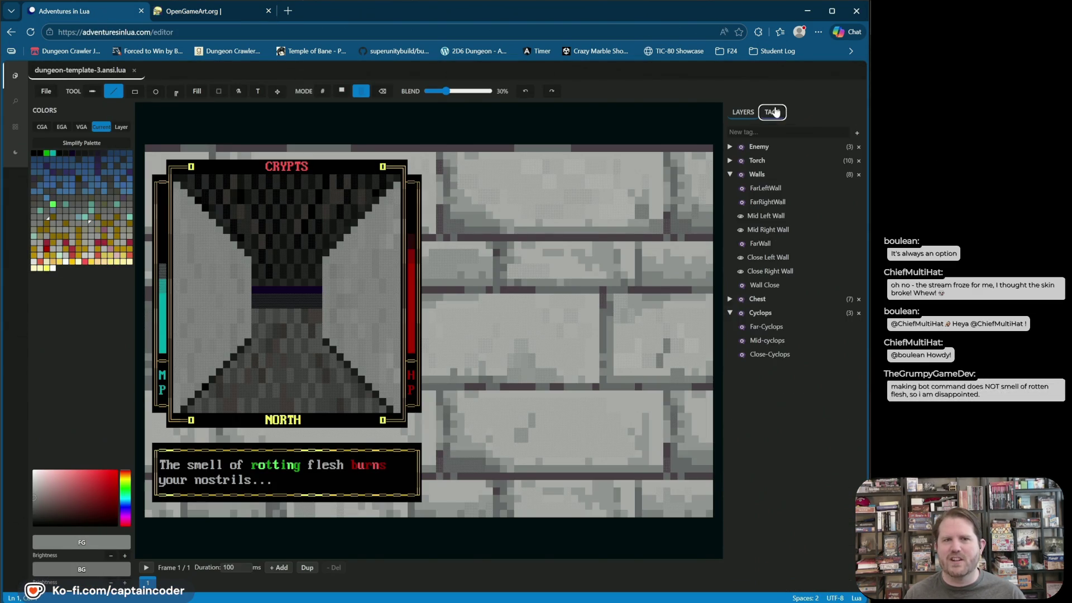
{"action": "left_click", "coordinate": [741, 341]}
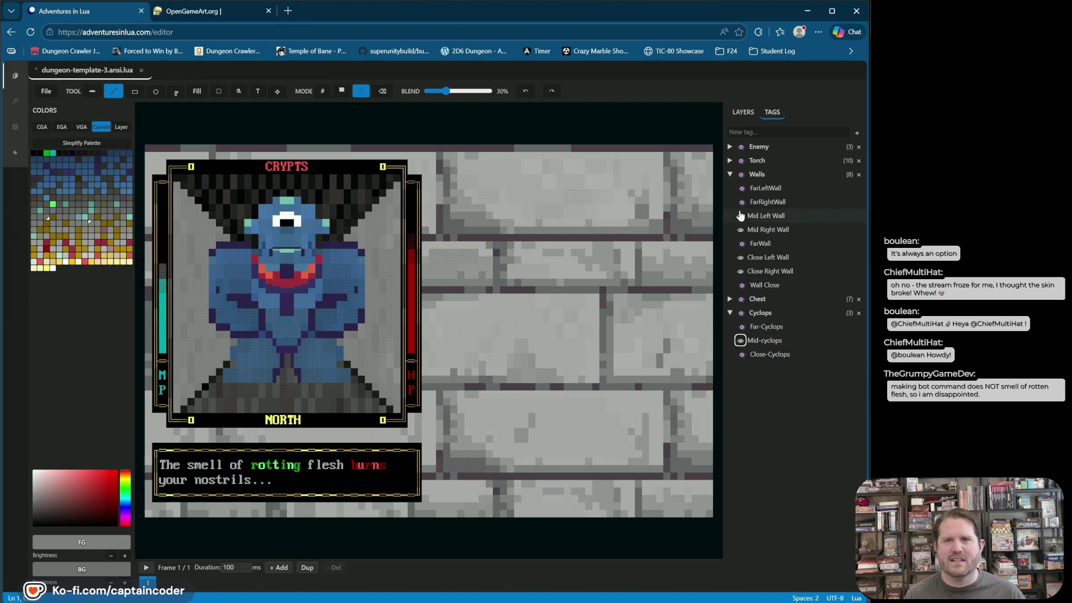
{"action": "left_click", "coordinate": [740, 257]}
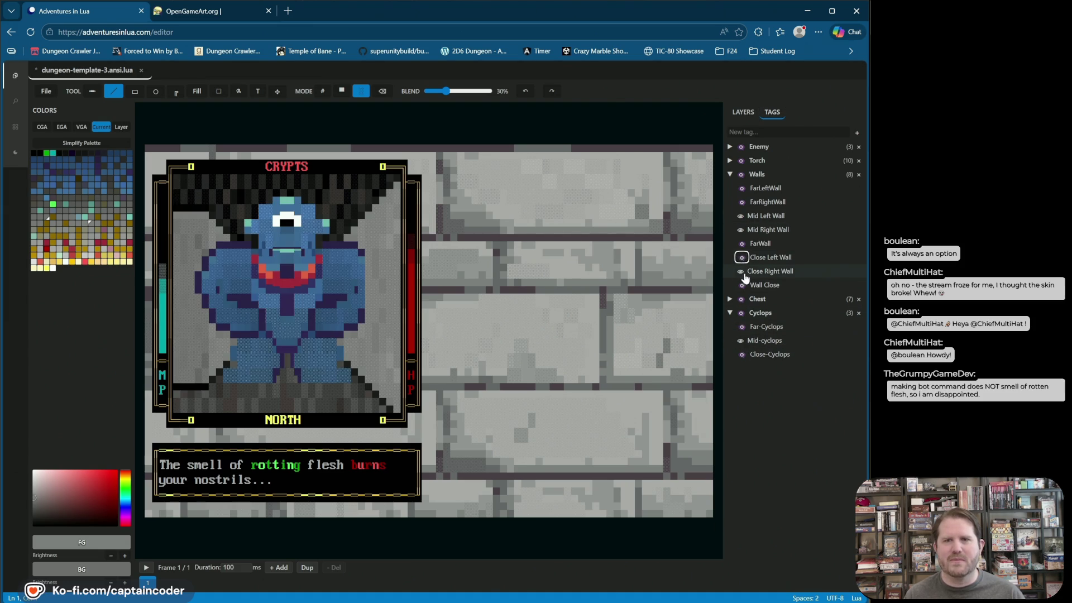
{"action": "left_click", "coordinate": [742, 272]}
{"action": "key", "text": "space"}
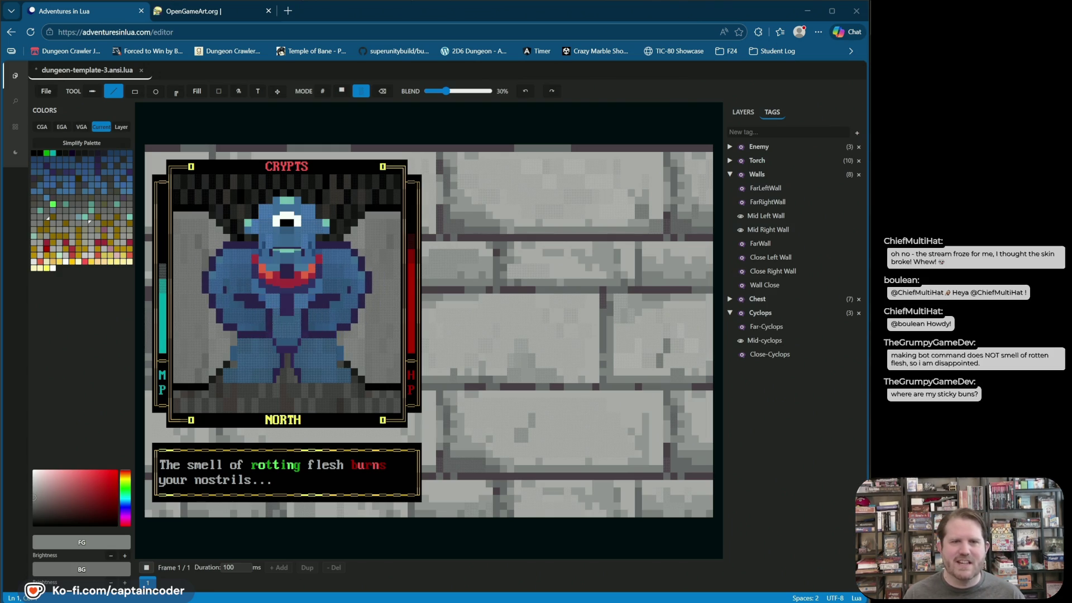
- Launch Command Prompt from a Start search for 'cmd' and move its window up-left
{"action": "key", "text": "super"}
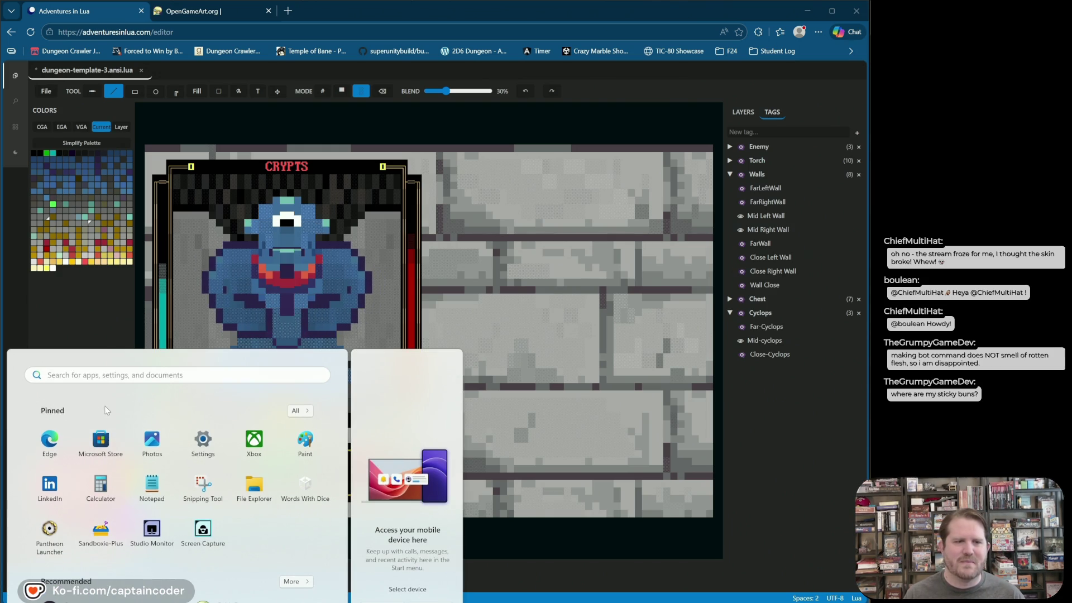
{"action": "type", "text": "cmd"}
{"action": "key", "text": "Escape"}
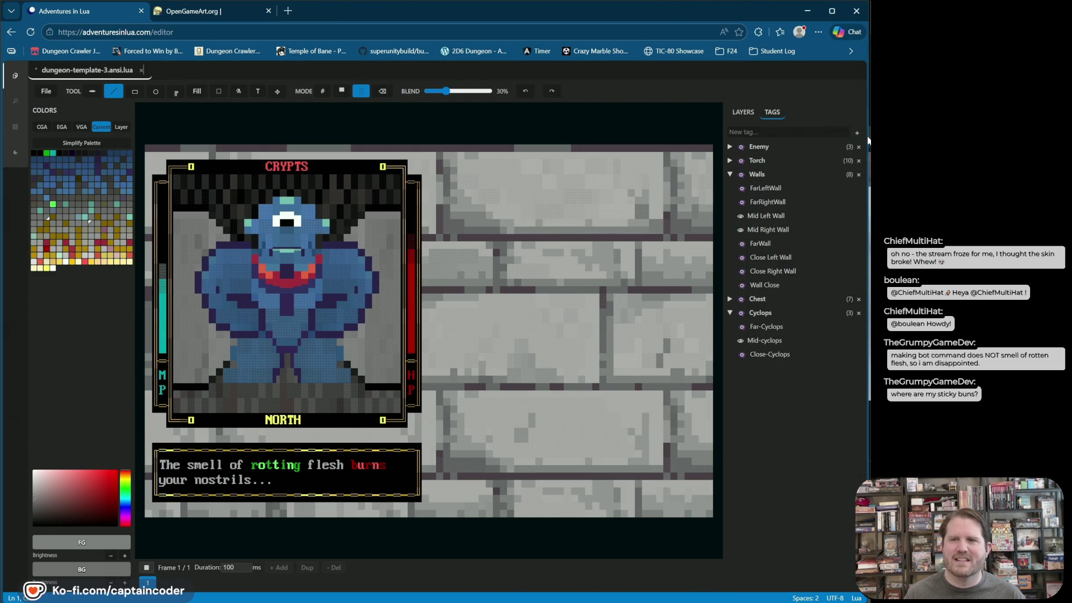
{"action": "left_click_drag", "start_coordinate": [996, 138], "coordinate": [546, 72]}
{"action": "type", "text": "bash stic"}
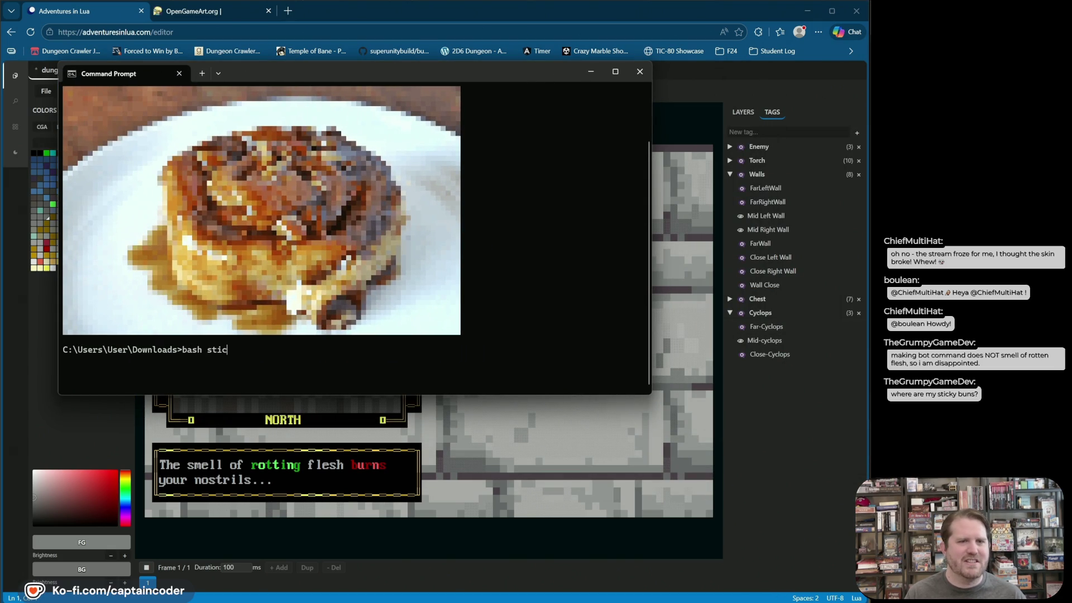
- Run 'bash sticky.sh' in Command Prompt to display the pixelated sticky-bun image
{"action": "type", "text": "ky.sh"}
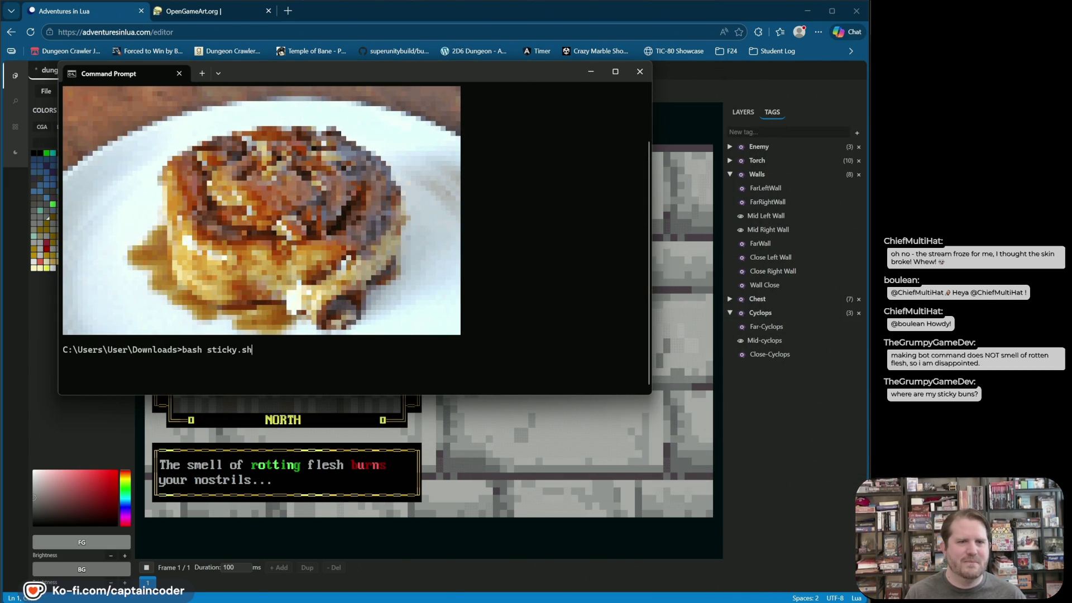
{"action": "key", "text": "Escape"}
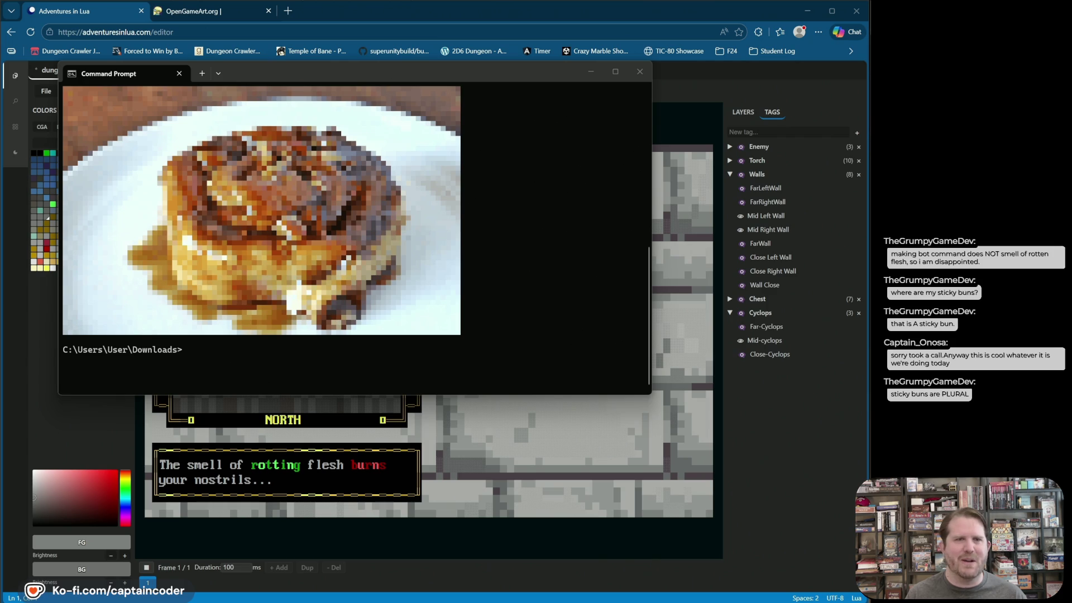
{"action": "left_click", "coordinate": [477, 71]}
- Close the Command Prompt window to return to the dungeon editor
{"action": "left_click", "coordinate": [640, 71]}
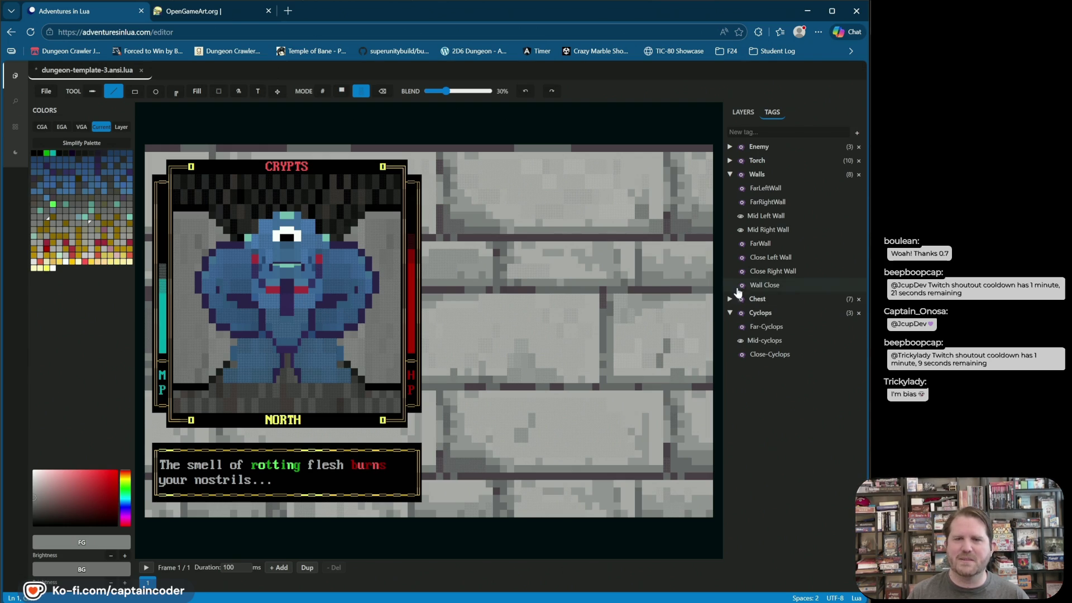
- Hide the Mid-cyclops tag, collapse the Cyclops and Walls groups, and save dungeon-template-3.ansi.lua
{"action": "left_click", "coordinate": [745, 116]}
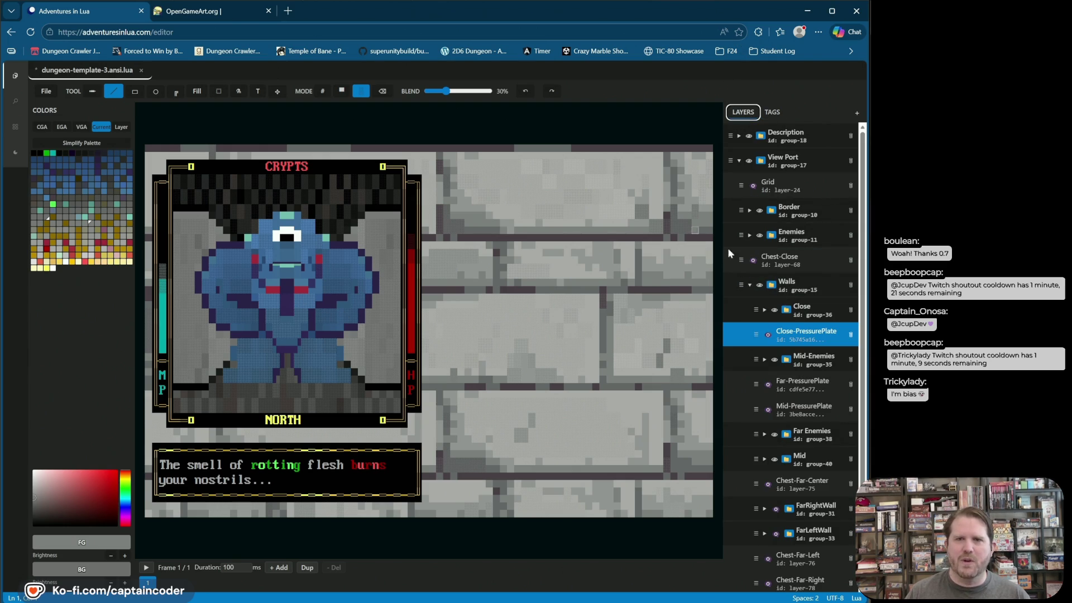
{"action": "left_click", "coordinate": [772, 111]}
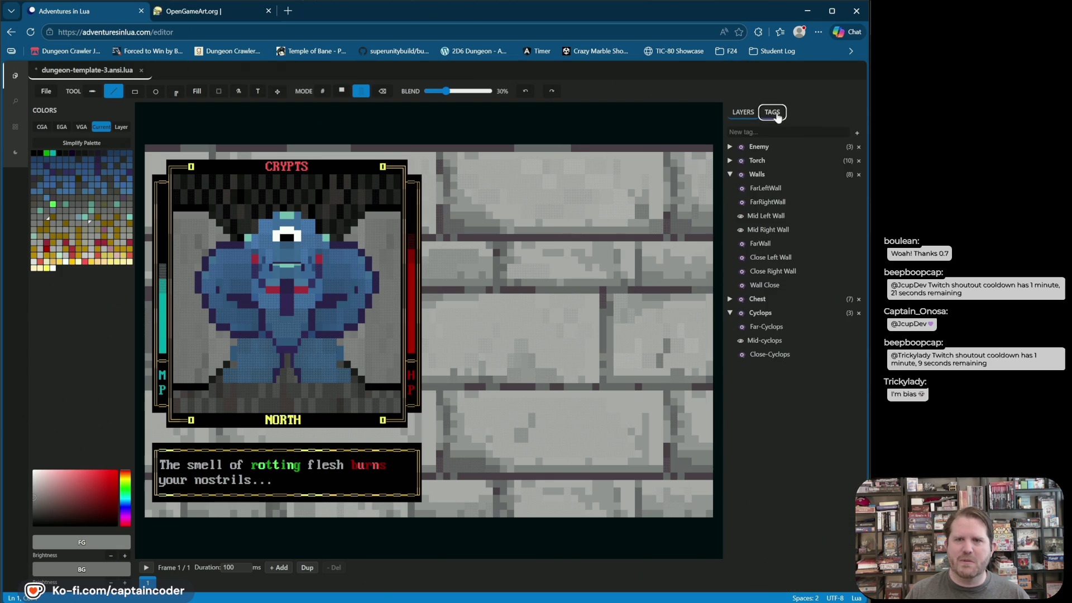
{"action": "left_click", "coordinate": [741, 341]}
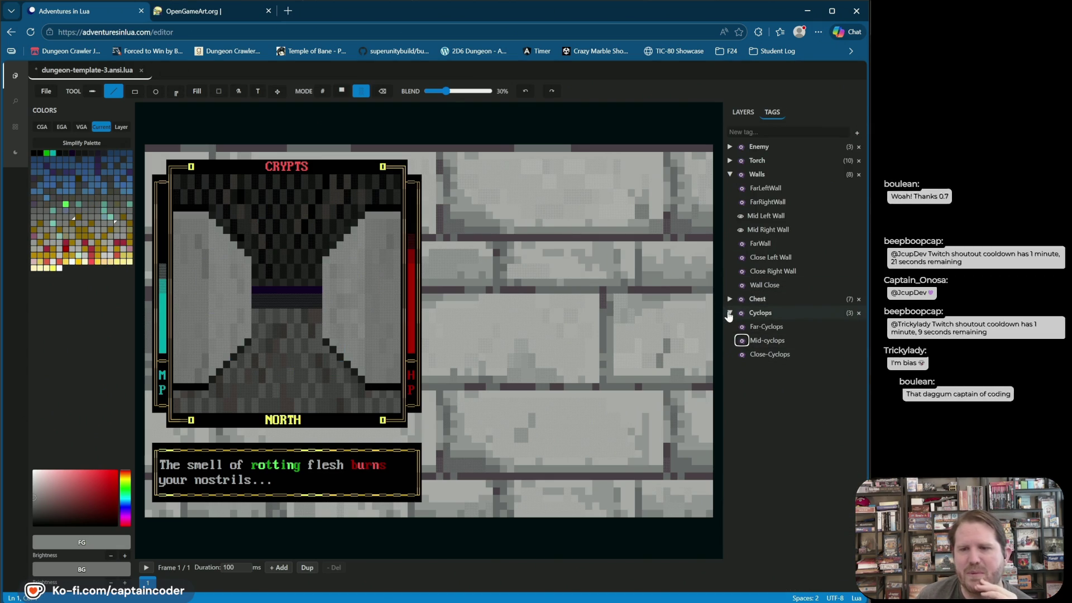
{"action": "left_click", "coordinate": [729, 314]}
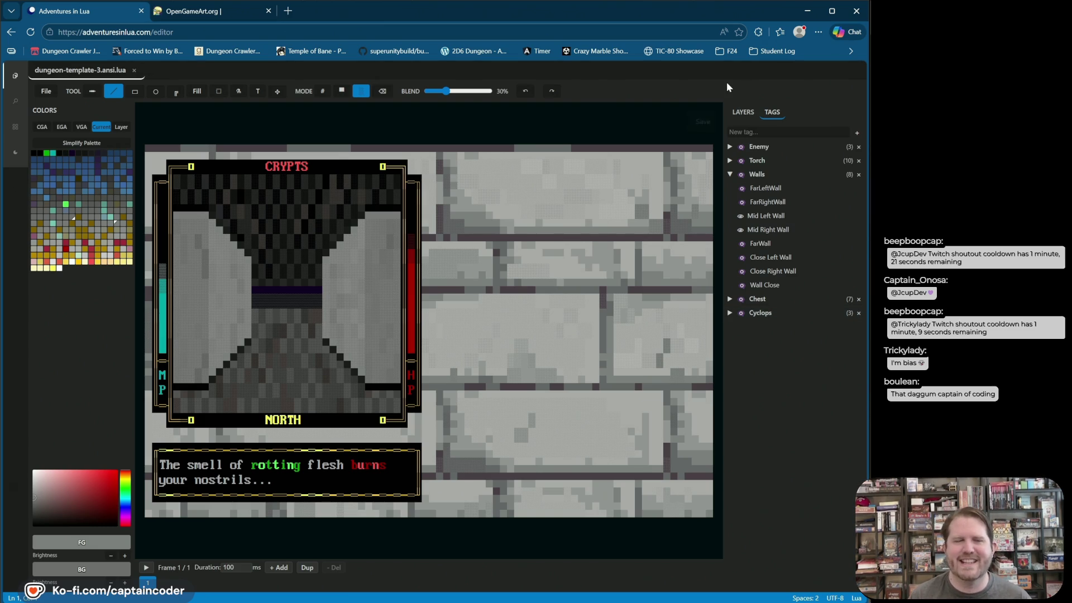
{"action": "key", "text": "ctrl+s"}
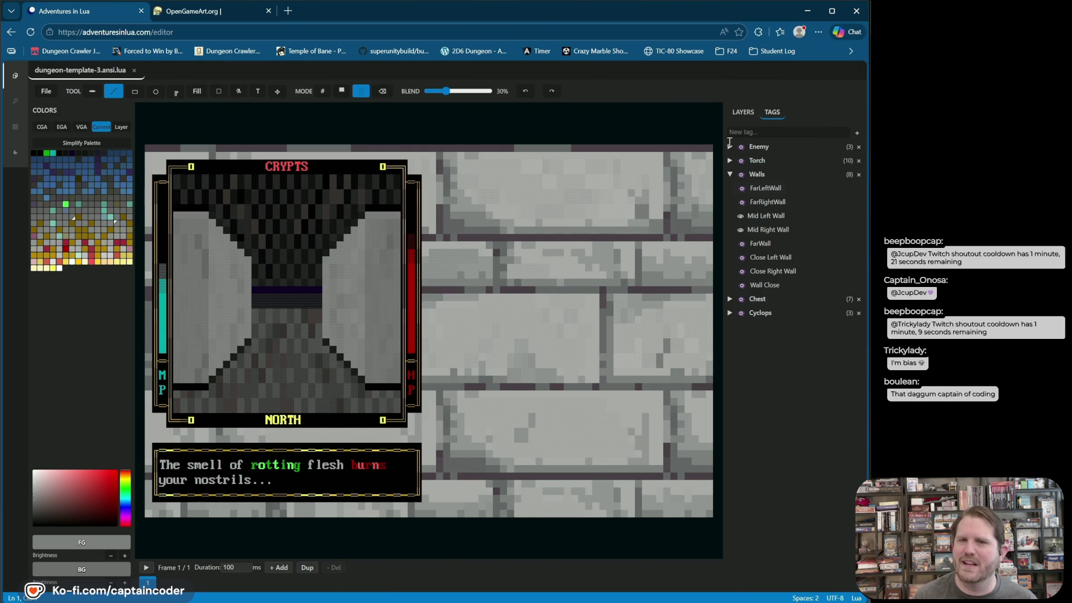
{"action": "left_click", "coordinate": [729, 174]}
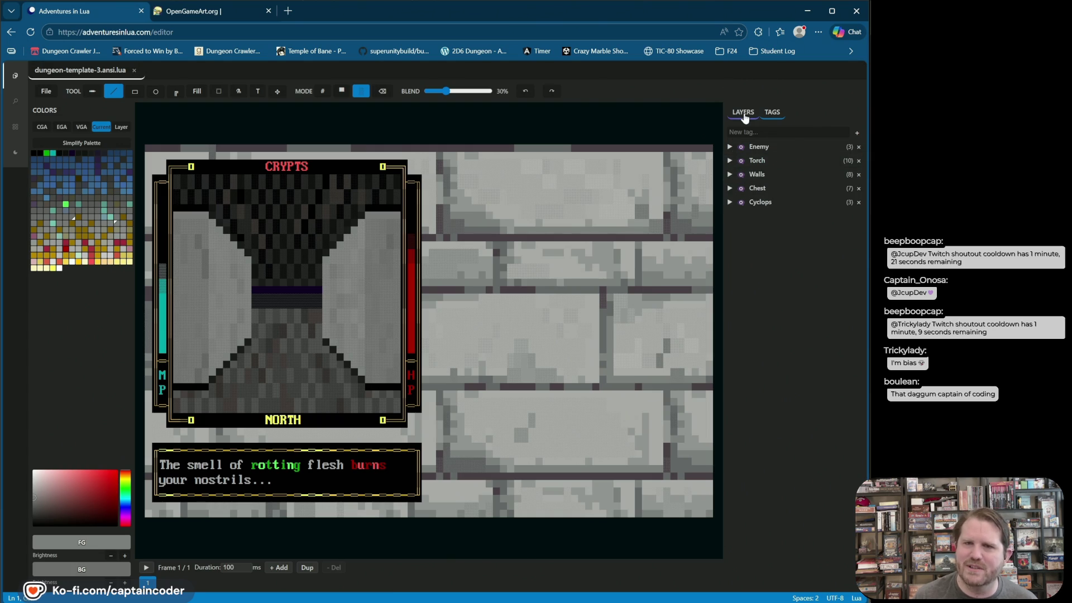
- In the layer tree, briefly show the Chest-Far-Center chest, then hide it again
{"action": "left_click", "coordinate": [743, 112]}
{"action": "scroll", "coordinate": [762, 301], "scroll_direction": "down", "scroll_amount": 2}
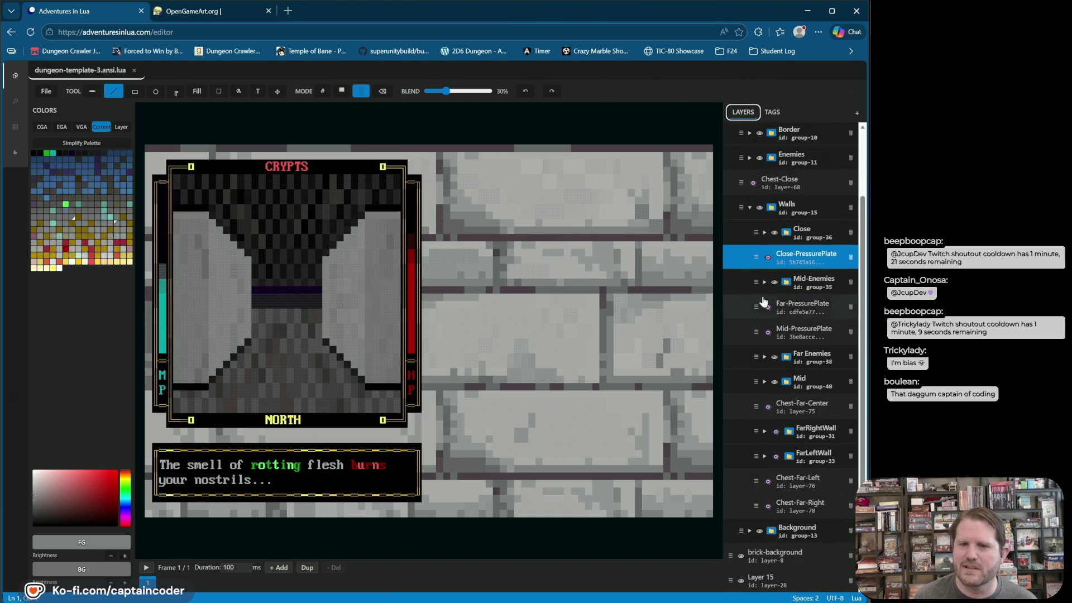
{"action": "left_click", "coordinate": [769, 407]}
{"action": "left_click", "coordinate": [768, 407]}
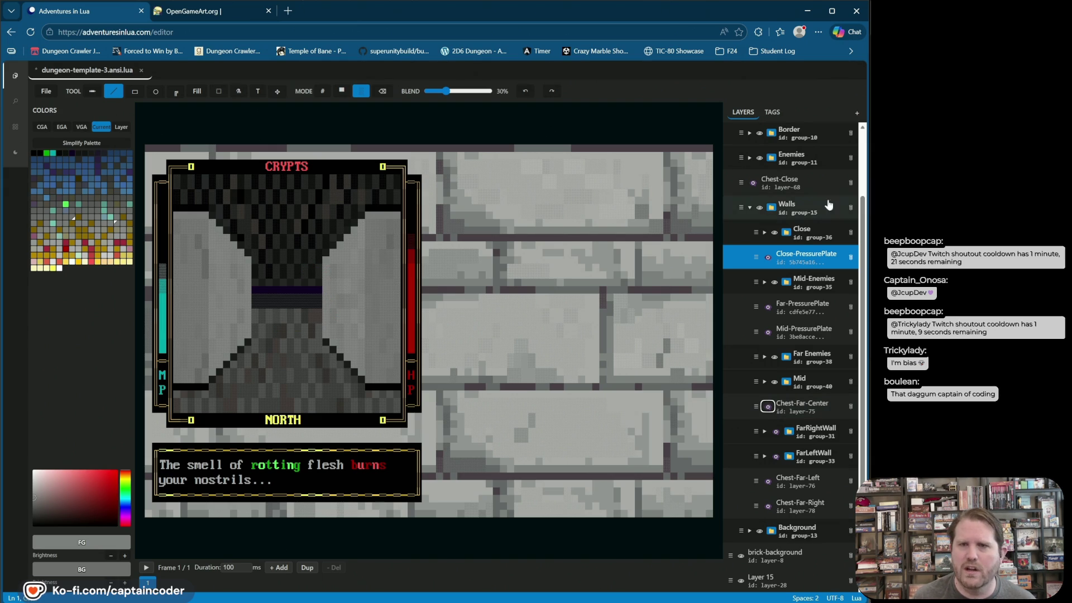
{"action": "scroll", "coordinate": [790, 215], "scroll_direction": "up", "scroll_amount": 1}
- Mark the small square at the corridor floor centre, then save dungeon-template-3.ansi.lua
{"action": "left_click_drag", "start_coordinate": [318, 270], "coordinate": [357, 310]}
{"action": "mouse_move", "coordinate": [338, 241]}
{"action": "left_mouse_down"}
{"action": "mouse_move", "coordinate": [334, 327]}
{"action": "mouse_move", "coordinate": [293, 228]}
{"action": "left_mouse_up"}
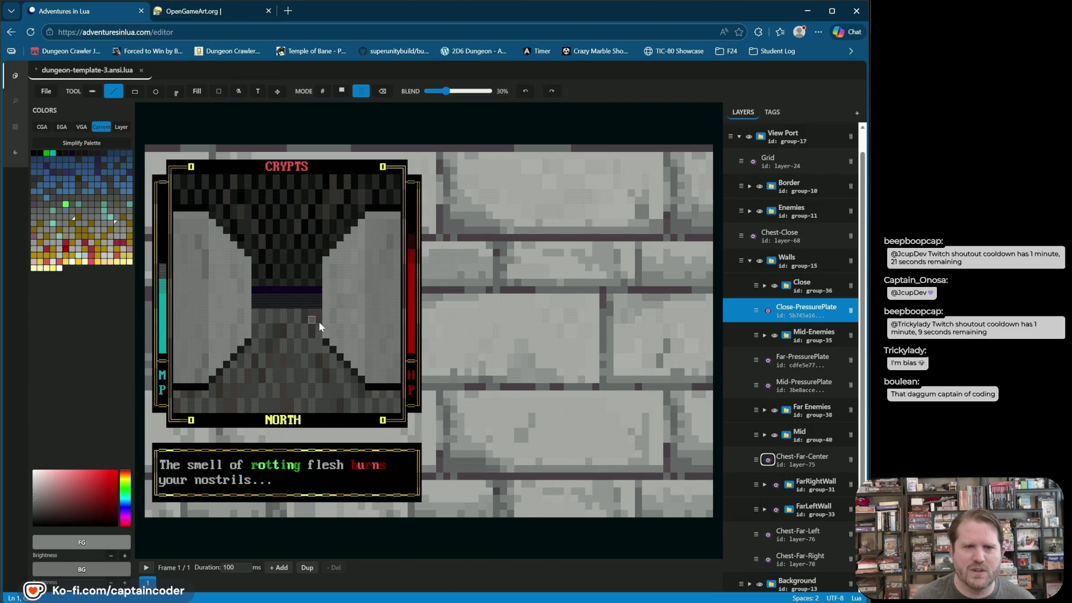
{"action": "left_click_drag", "start_coordinate": [320, 233], "coordinate": [343, 294]}
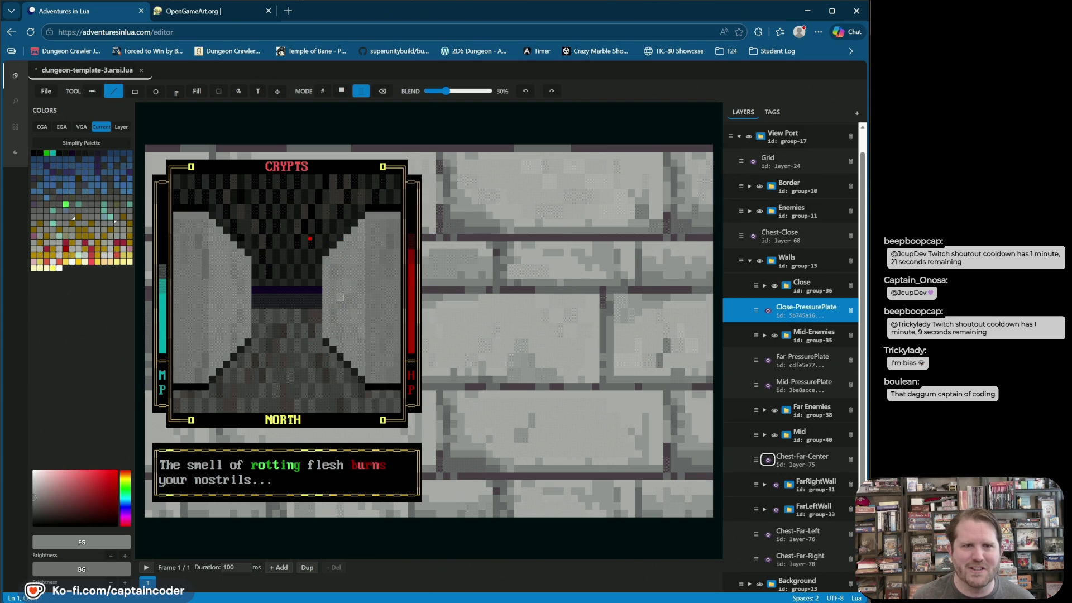
{"action": "left_click_drag", "start_coordinate": [329, 294], "coordinate": [315, 253]}
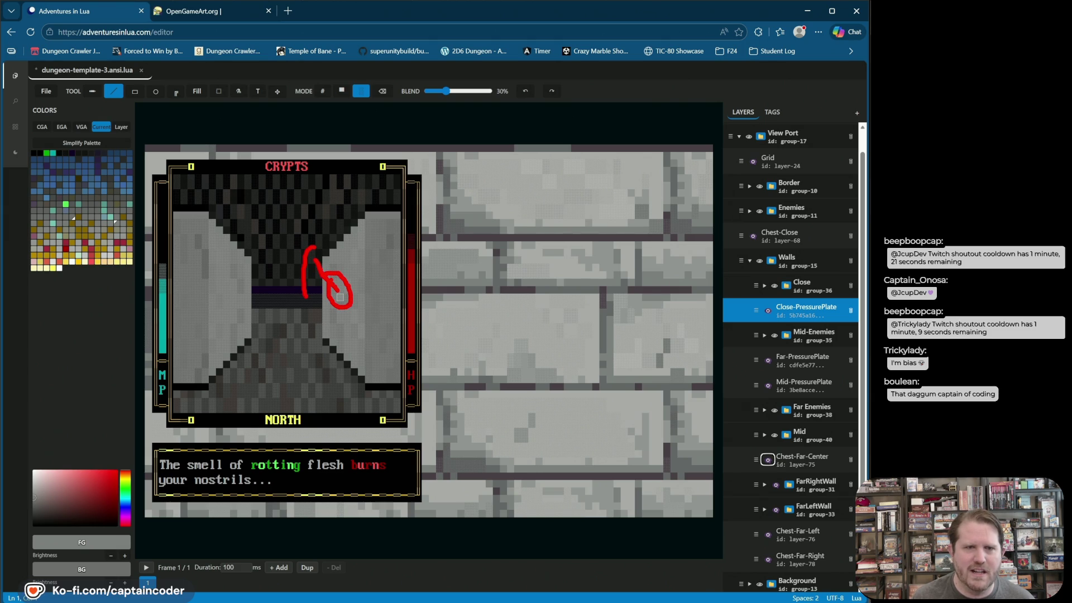
{"action": "left_click_drag", "start_coordinate": [340, 296], "coordinate": [304, 257]}
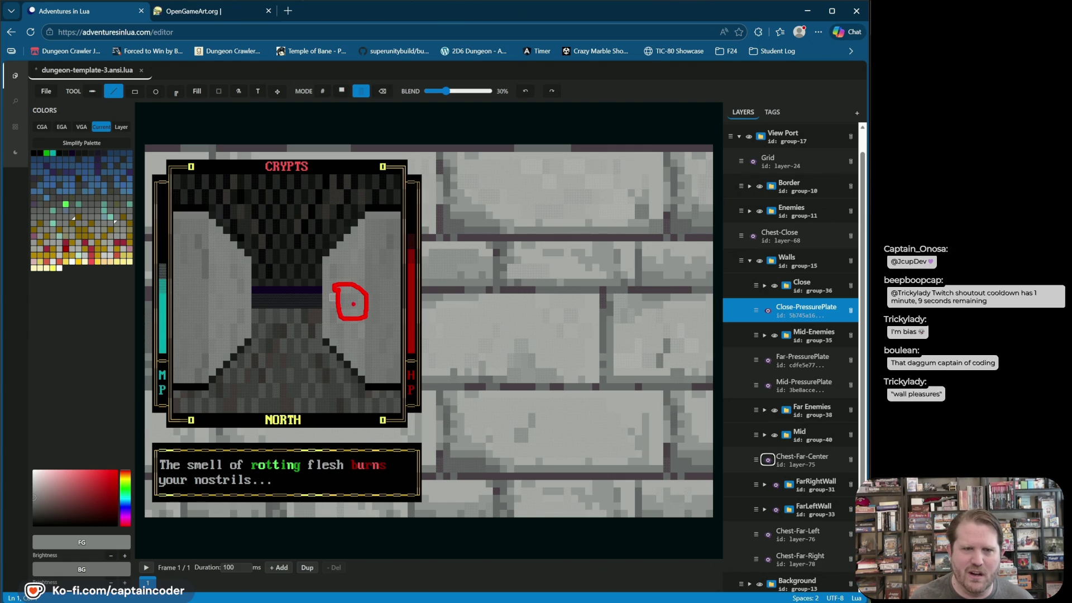
{"action": "left_click_drag", "start_coordinate": [302, 265], "coordinate": [343, 301]}
{"action": "left_click_drag", "start_coordinate": [306, 252], "coordinate": [303, 329]}
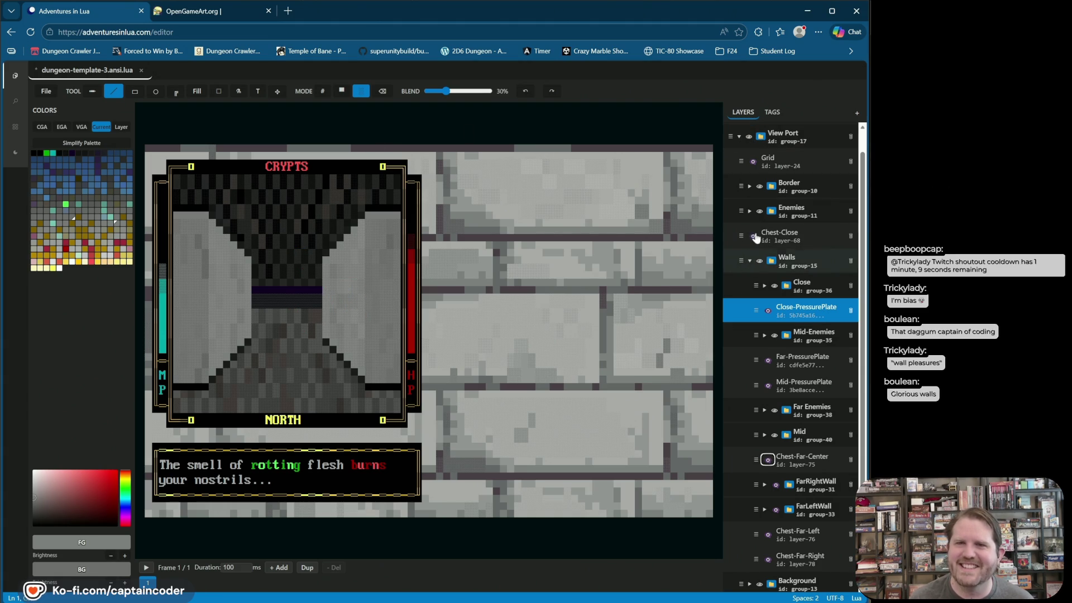
{"action": "key", "text": "ctrl+s"}
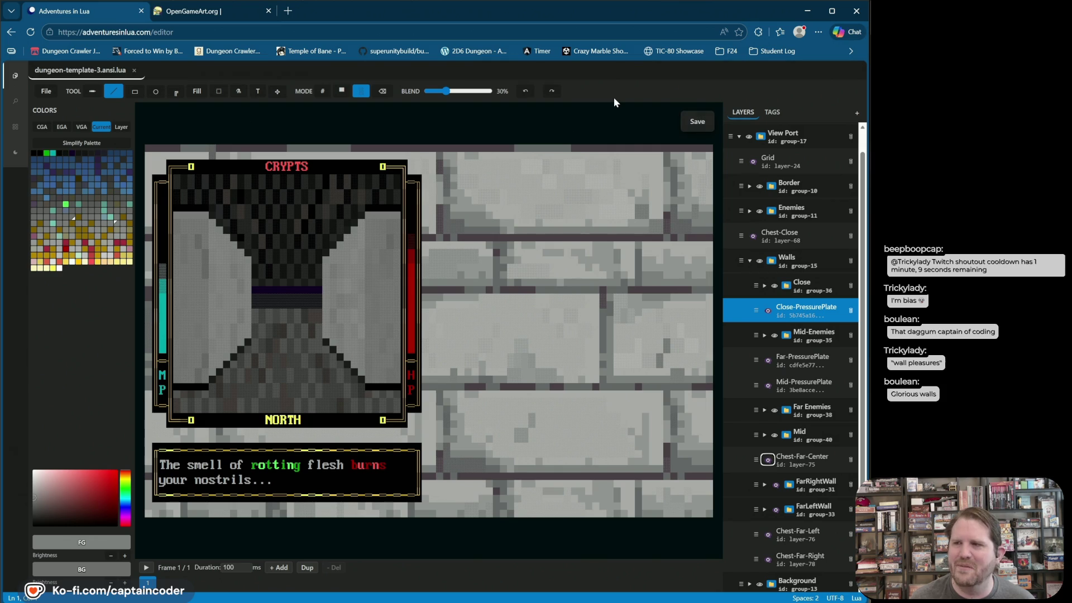
- Add a layer named Mid-Wall-Lever at the top of the tree and select it for drawing
{"action": "left_click", "coordinate": [858, 113]}
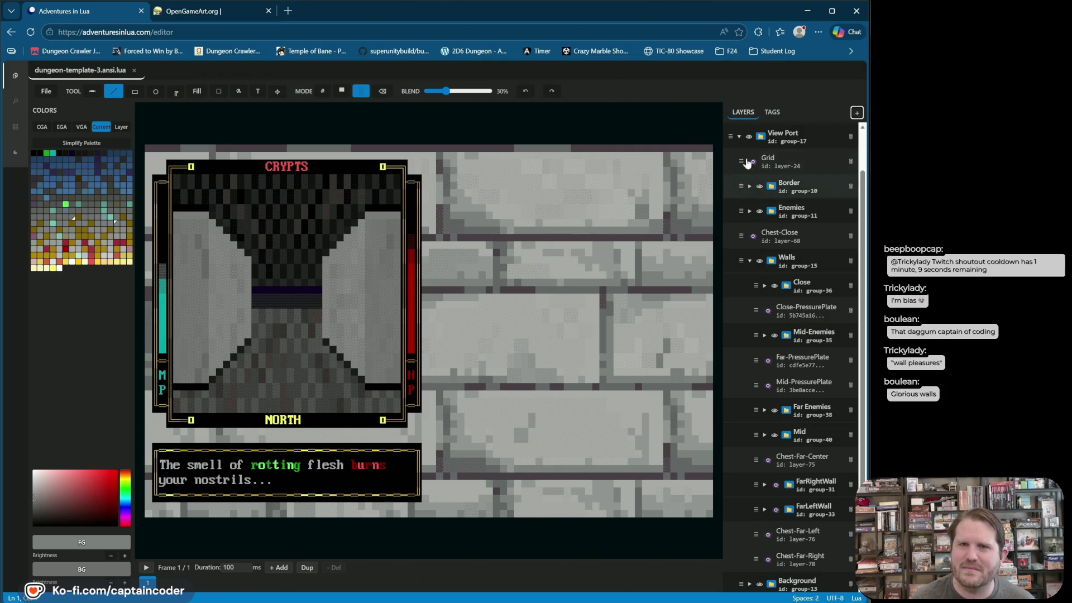
{"action": "double_click", "coordinate": [768, 136]}
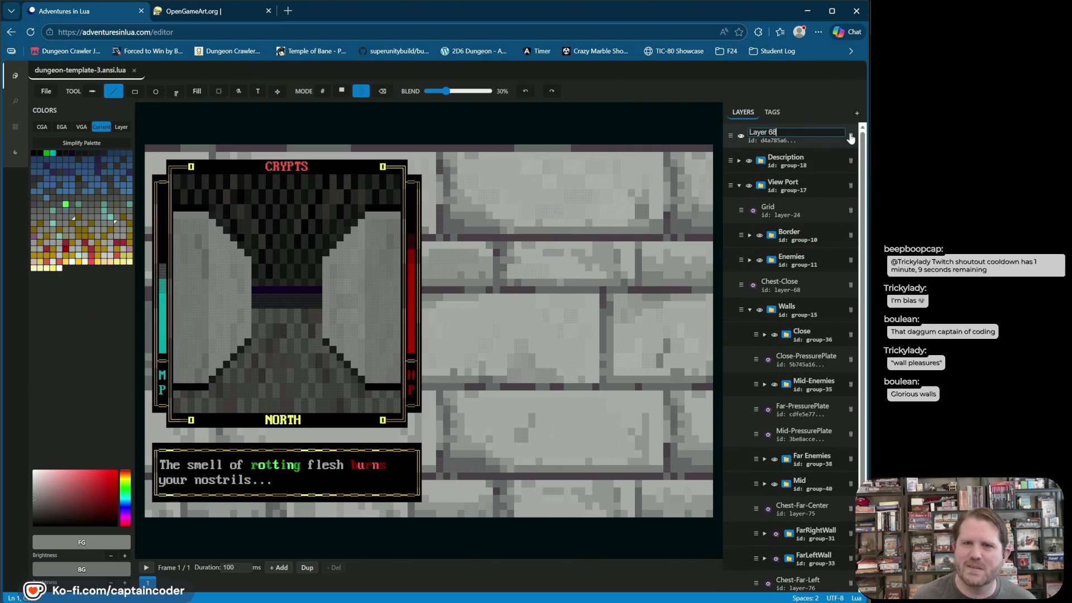
{"action": "type", "text": "Mid-Wall-"}
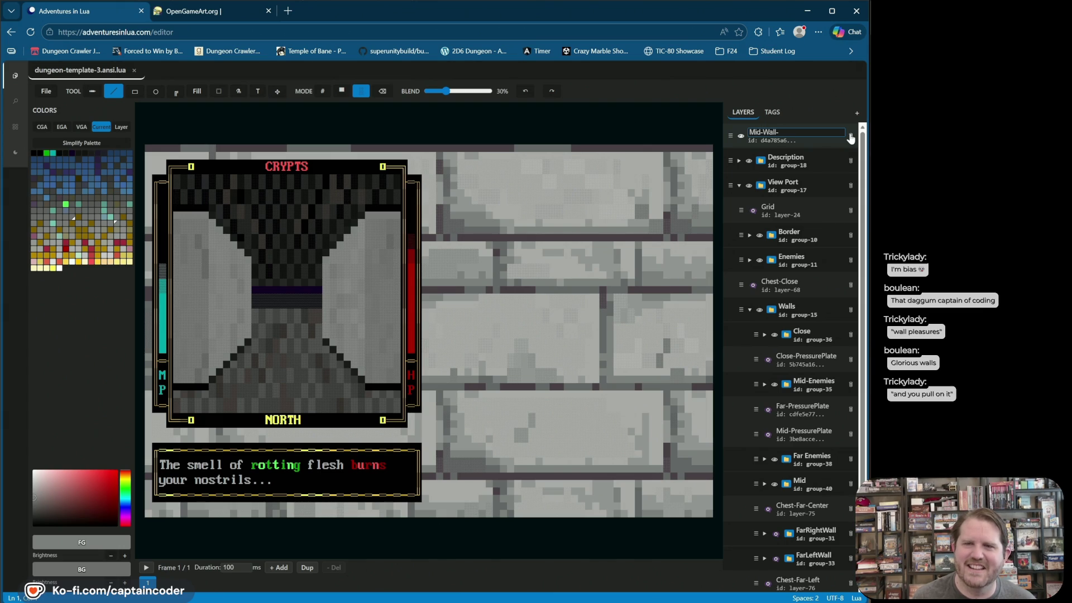
{"action": "key", "text": "Return"}
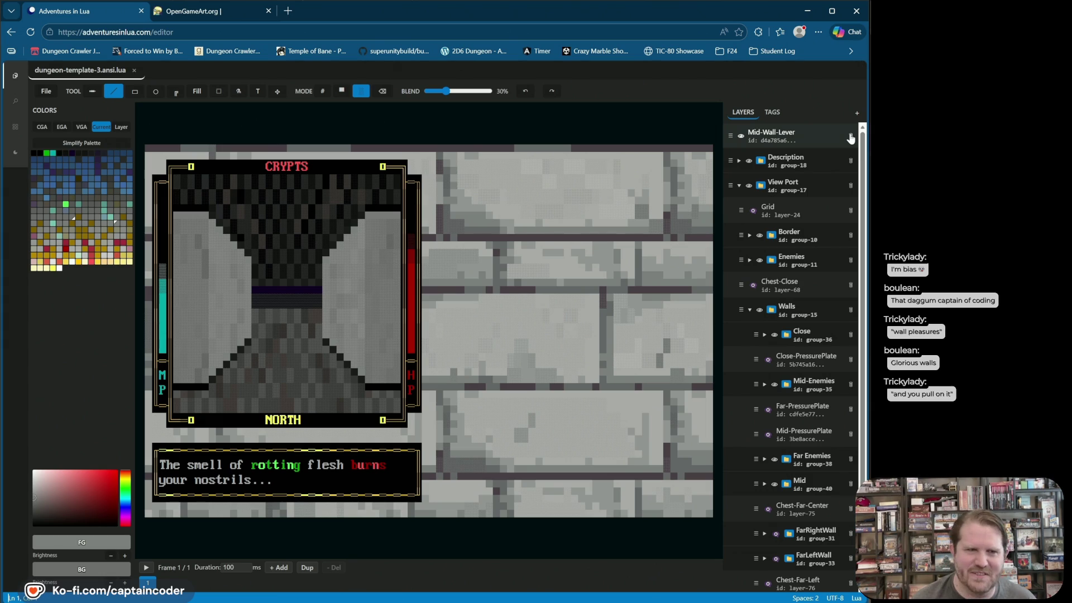
{"action": "left_click", "coordinate": [793, 135]}
{"action": "left_click_drag", "start_coordinate": [297, 200], "coordinate": [291, 148]}
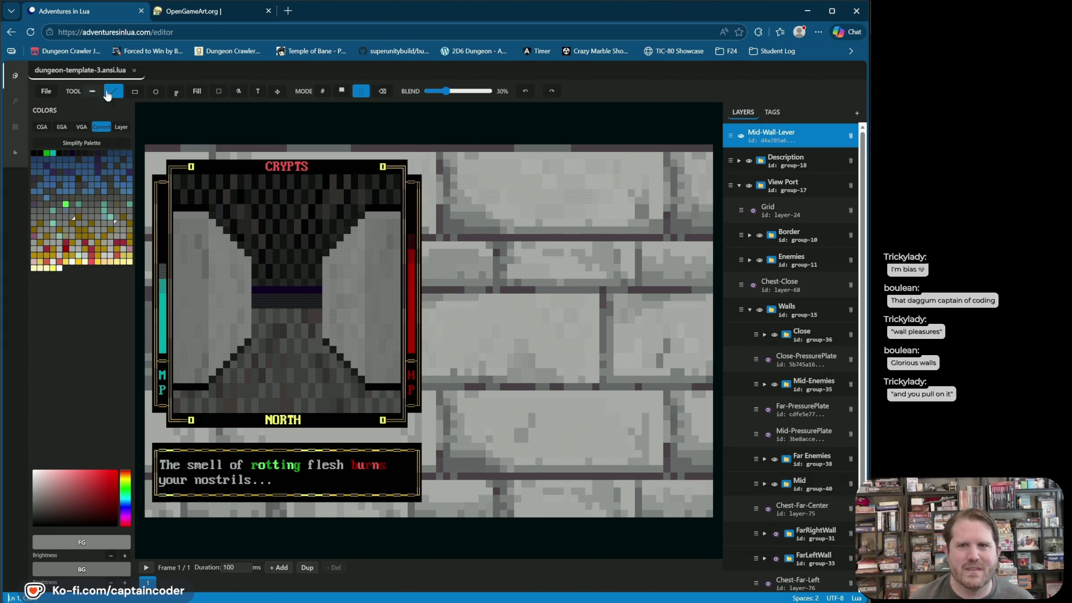
- Draw a black solid-block lever mount on the right wall with a handle angling up from it
{"action": "left_click", "coordinate": [114, 91]}
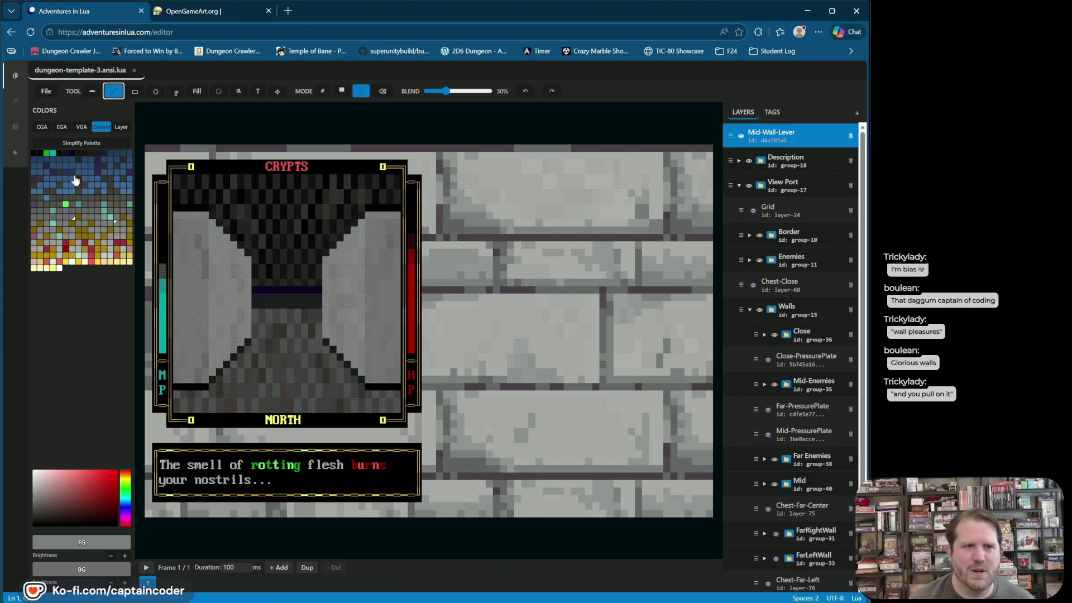
{"action": "left_click", "coordinate": [40, 154]}
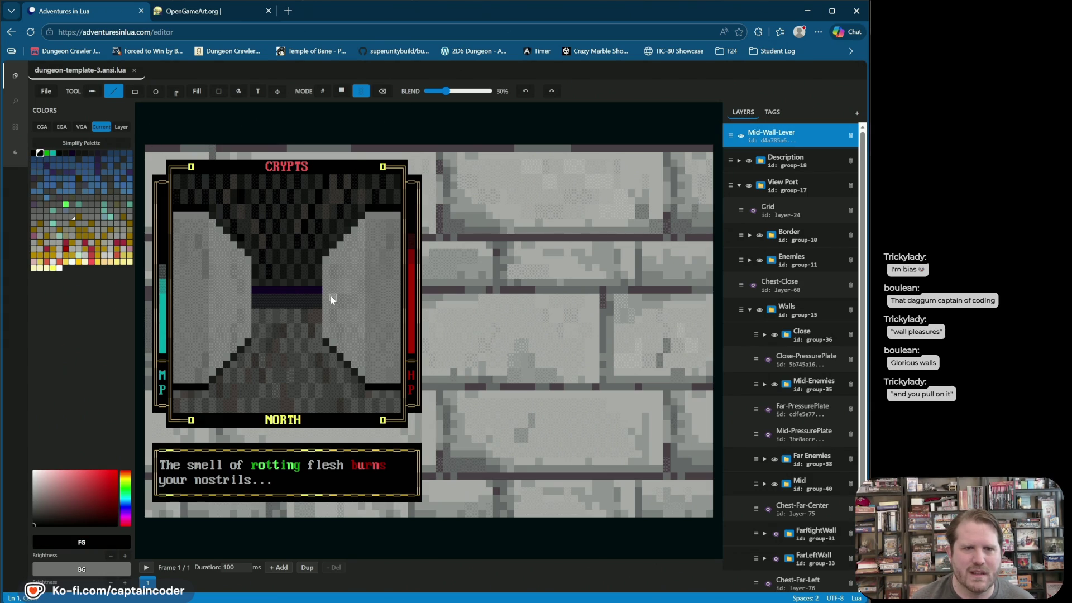
{"action": "left_click_drag", "start_coordinate": [334, 282], "coordinate": [333, 313]}
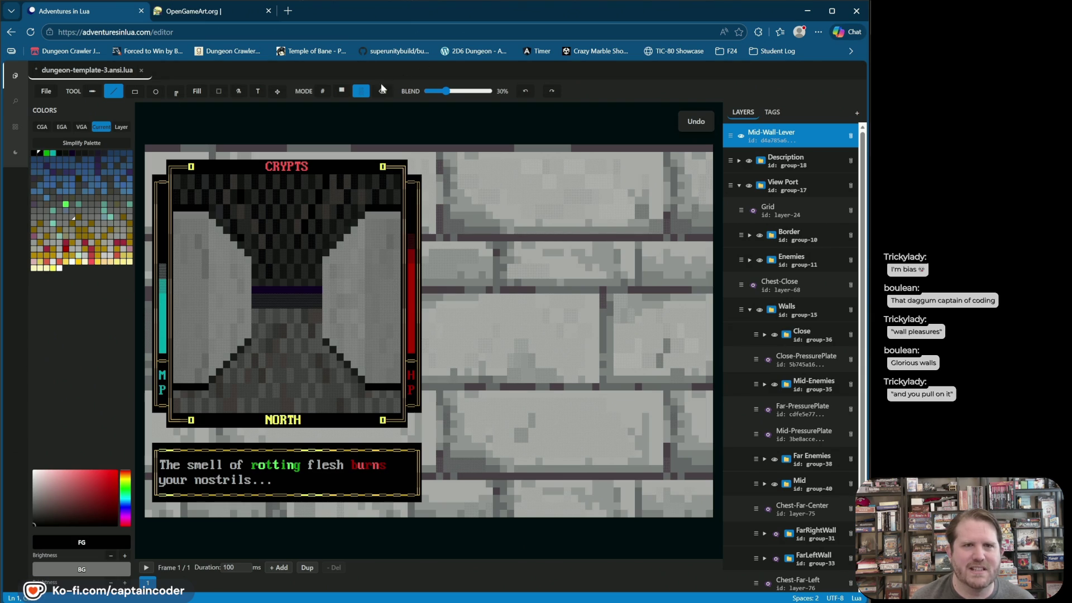
{"action": "left_click", "coordinate": [341, 91]}
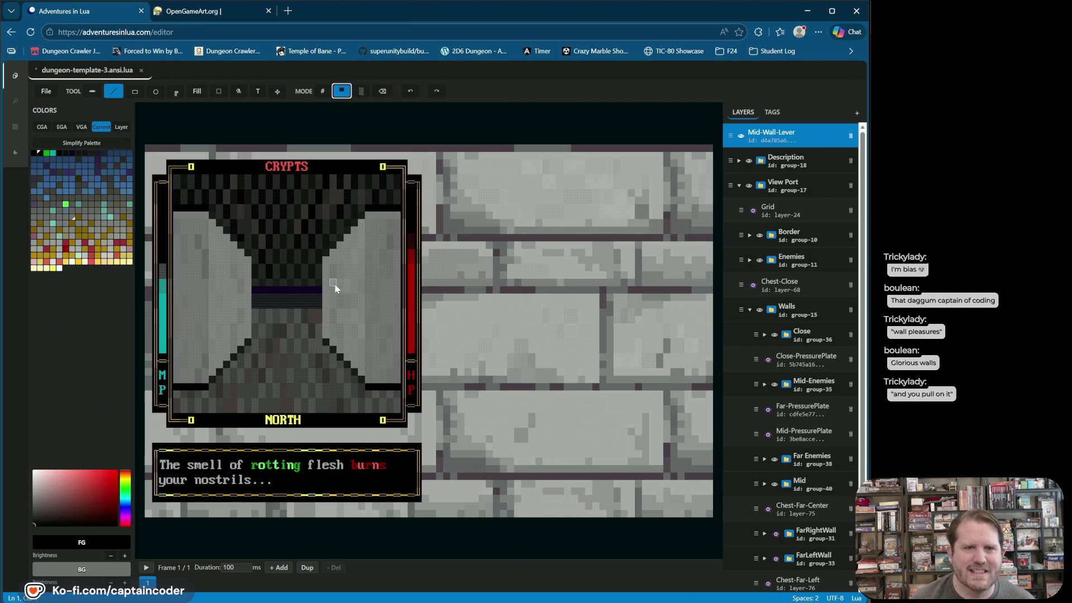
{"action": "left_click_drag", "start_coordinate": [334, 290], "coordinate": [336, 298]}
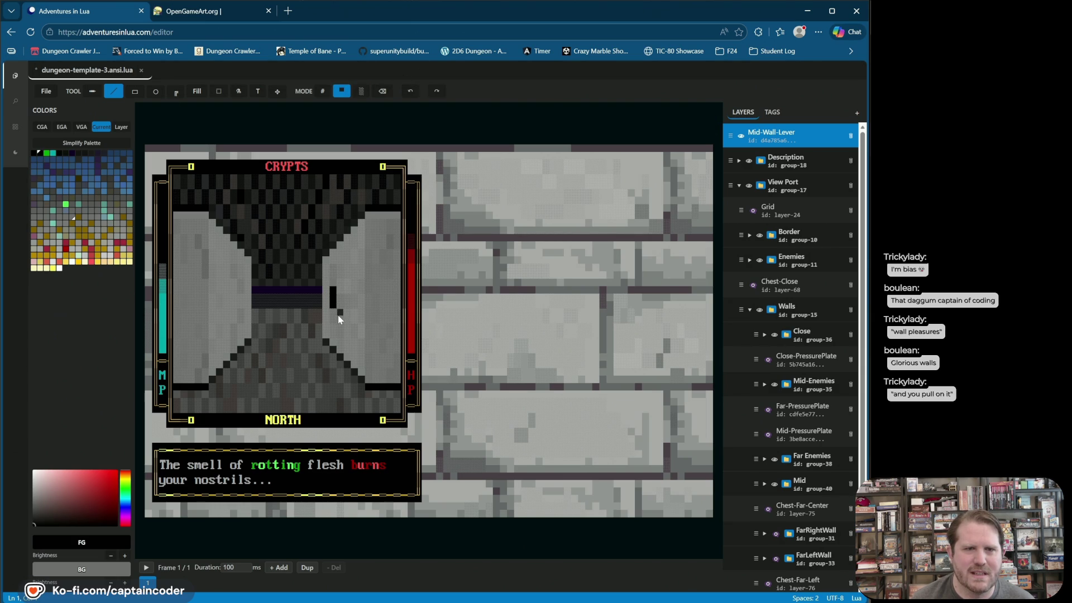
{"action": "left_click_drag", "start_coordinate": [346, 284], "coordinate": [346, 306]}
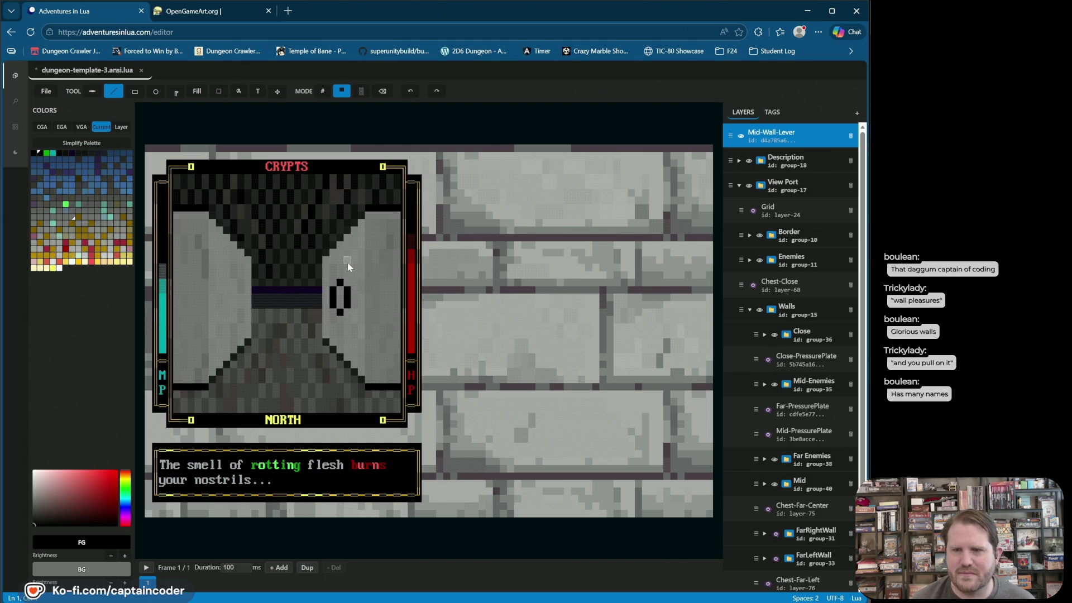
{"action": "mouse_move", "coordinate": [340, 288]}
{"action": "left_mouse_down"}
{"action": "mouse_move", "coordinate": [341, 300]}
{"action": "mouse_move", "coordinate": [341, 282]}
{"action": "left_mouse_up"}
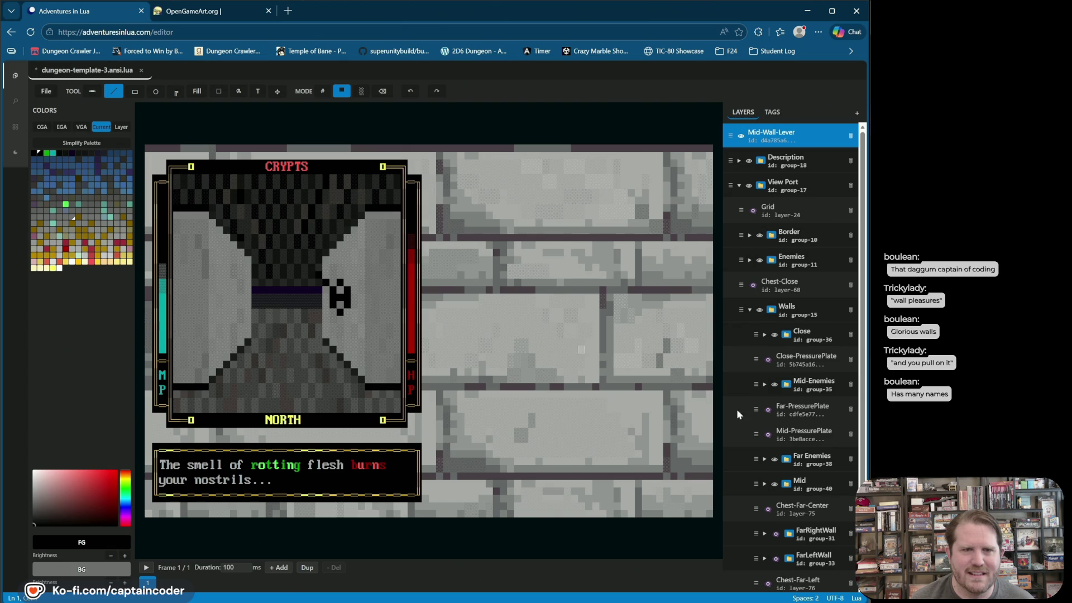
{"action": "key", "text": "ctrl+z"}
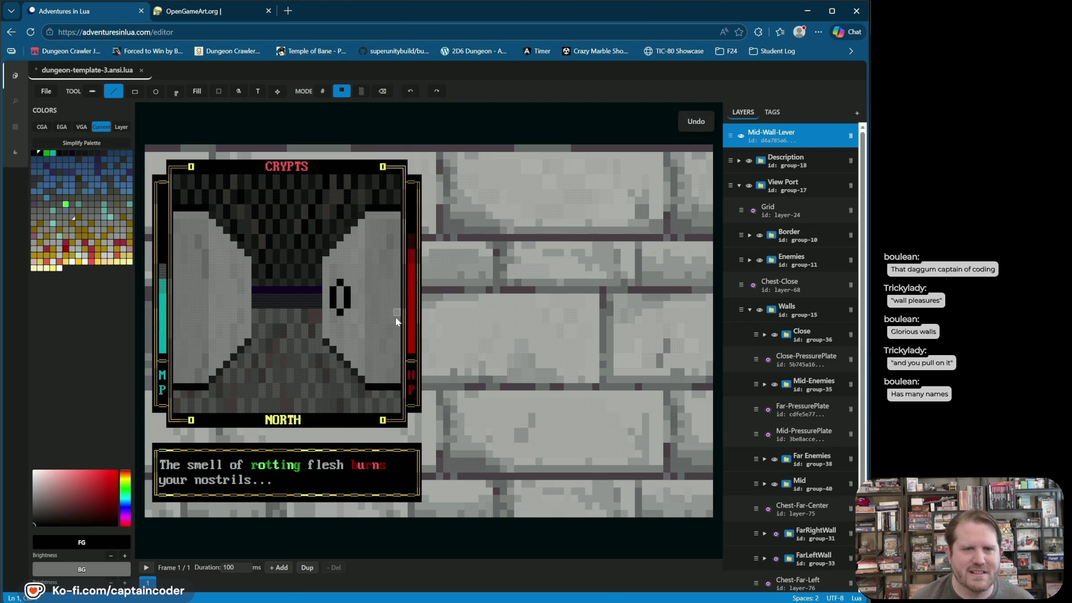
{"action": "key", "text": "ctrl+z"}
{"action": "key", "text": "ctrl+z"}
{"action": "key", "text": "ctrl+z"}
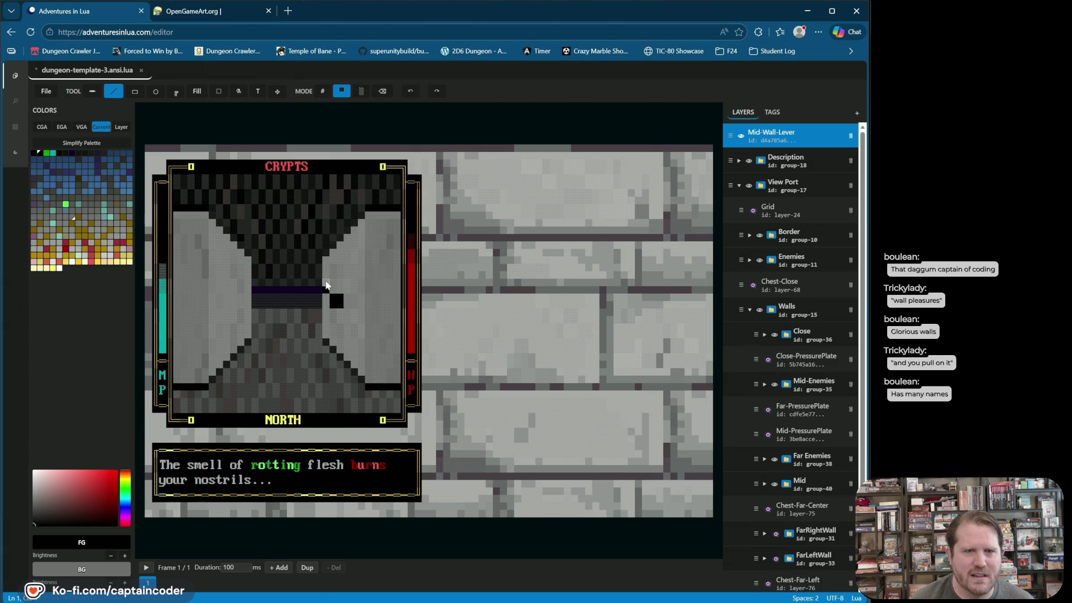
{"action": "left_click_drag", "start_coordinate": [317, 282], "coordinate": [327, 279]}
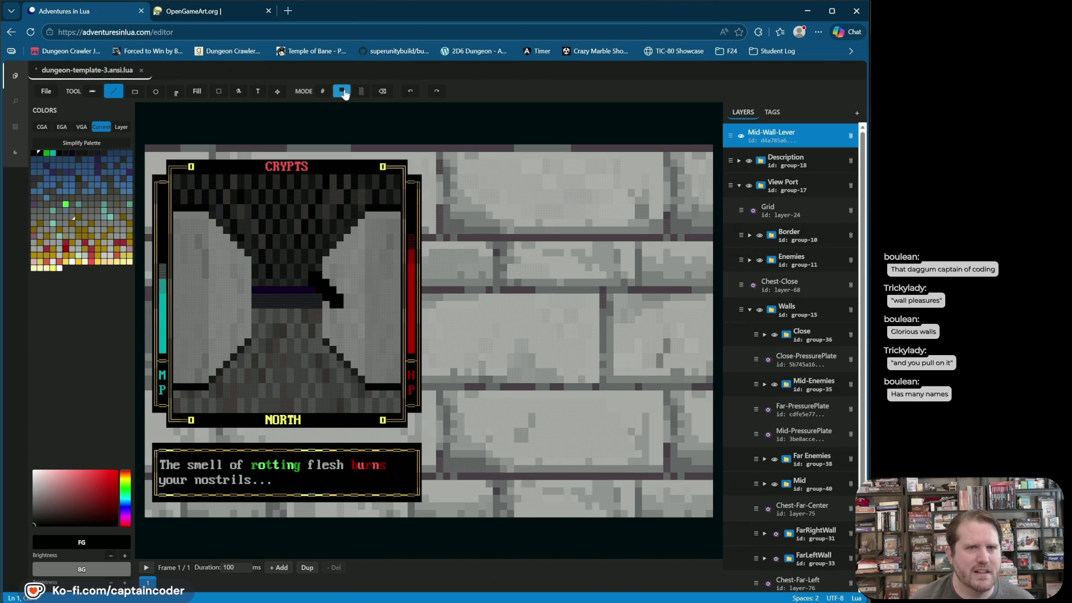
{"action": "left_click", "coordinate": [195, 92]}
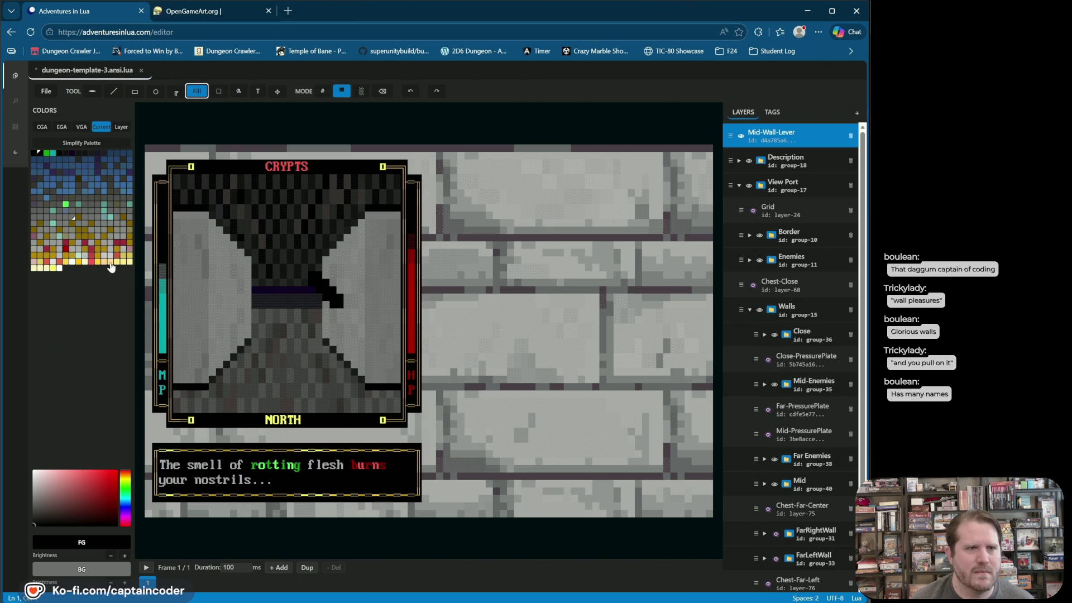
- Colour the lever handle olive gold with a diagonal line, undoing two stray flood fills
{"action": "left_click", "coordinate": [74, 218]}
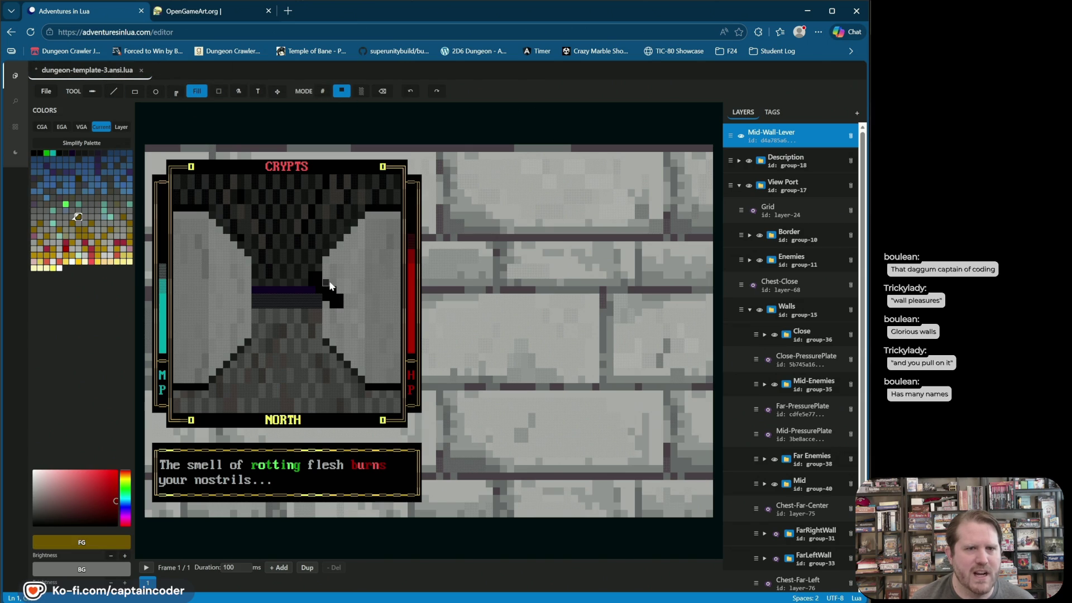
{"action": "left_click", "coordinate": [326, 282]}
{"action": "key", "text": "ctrl+z"}
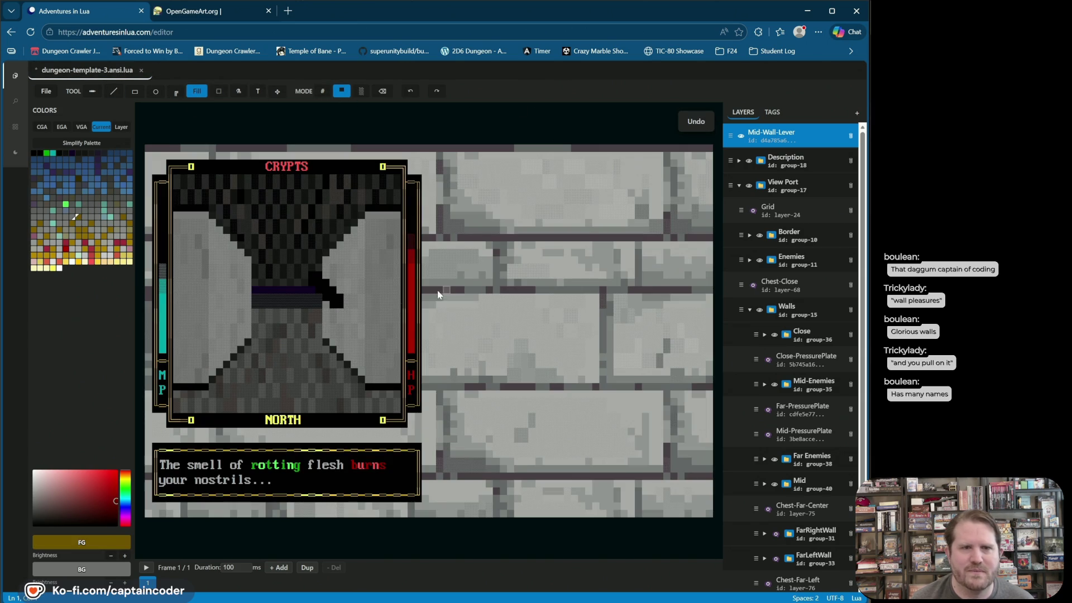
{"action": "left_click", "coordinate": [330, 289]}
{"action": "key", "text": "ctrl+z"}
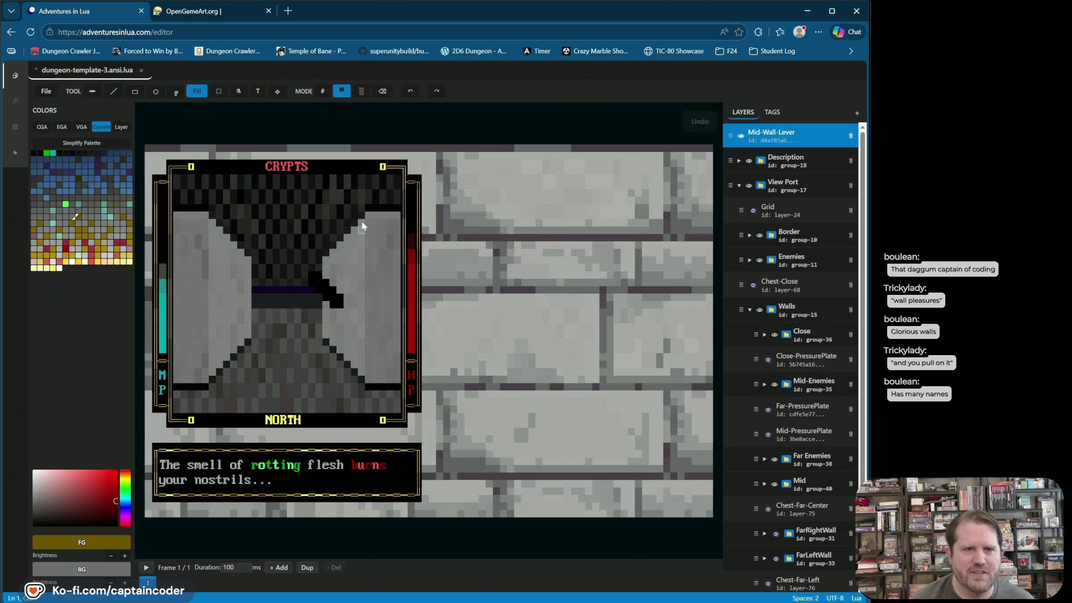
{"action": "left_click", "coordinate": [114, 91]}
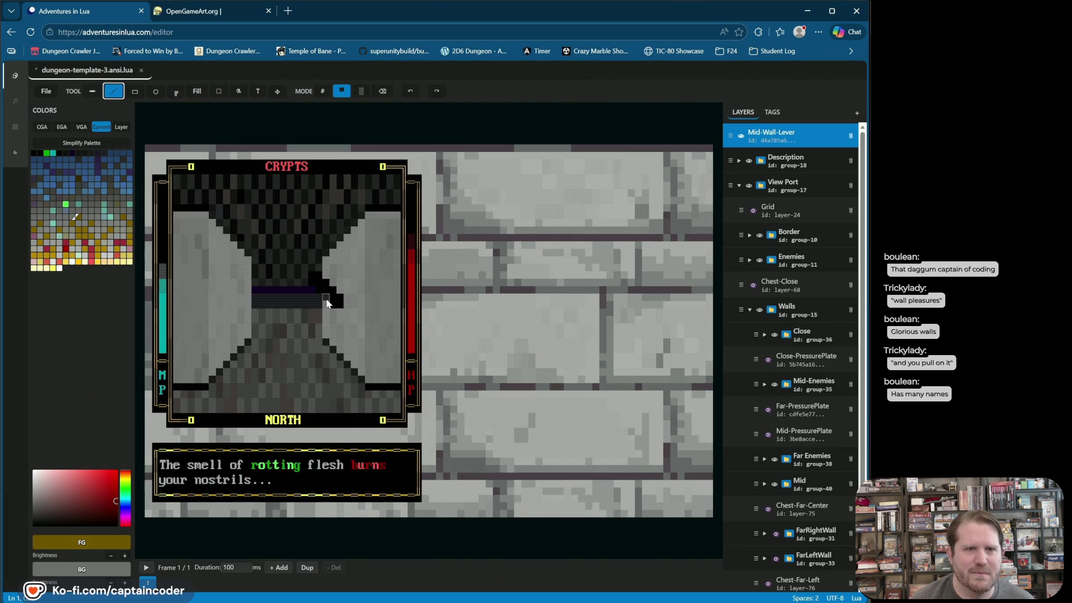
{"action": "mouse_move", "coordinate": [309, 274]}
{"action": "left_mouse_down"}
{"action": "mouse_move", "coordinate": [342, 313]}
{"action": "mouse_move", "coordinate": [314, 270]}
{"action": "left_mouse_up"}
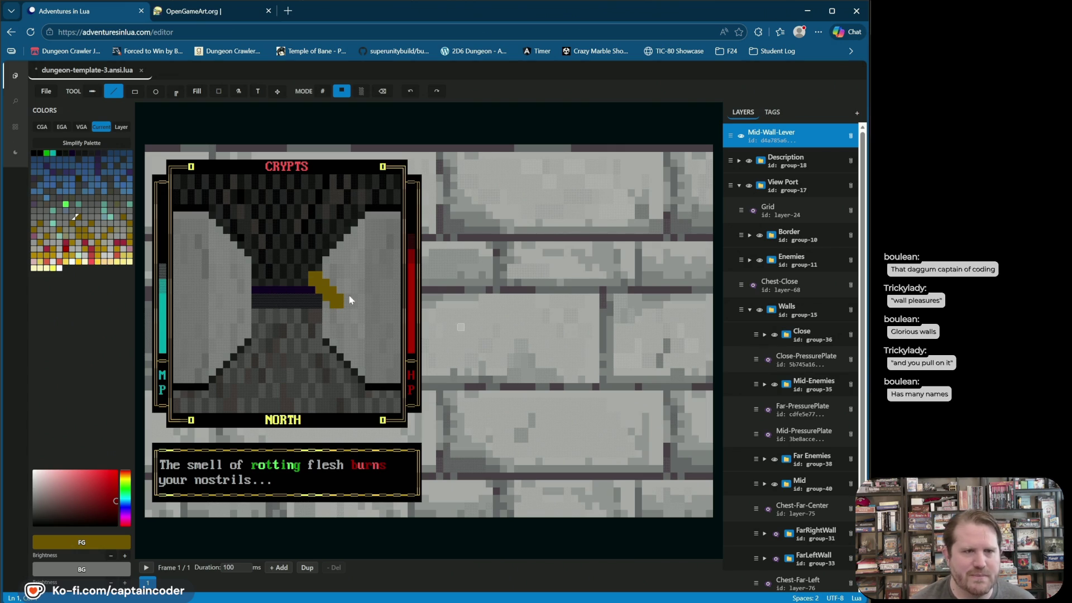
- Try a black line and an erased cell below the lever, undoing both
{"action": "left_click", "coordinate": [39, 152]}
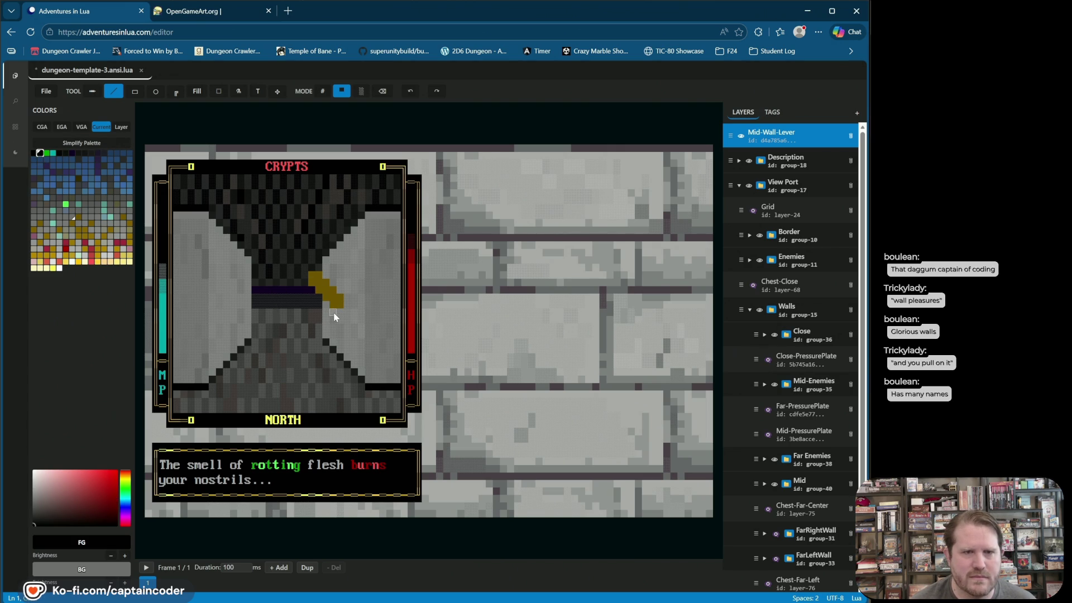
{"action": "mouse_move", "coordinate": [333, 313]}
{"action": "left_mouse_down"}
{"action": "mouse_move", "coordinate": [336, 324]}
{"action": "mouse_move", "coordinate": [345, 315]}
{"action": "left_mouse_up"}
{"action": "left_click", "coordinate": [411, 91]}
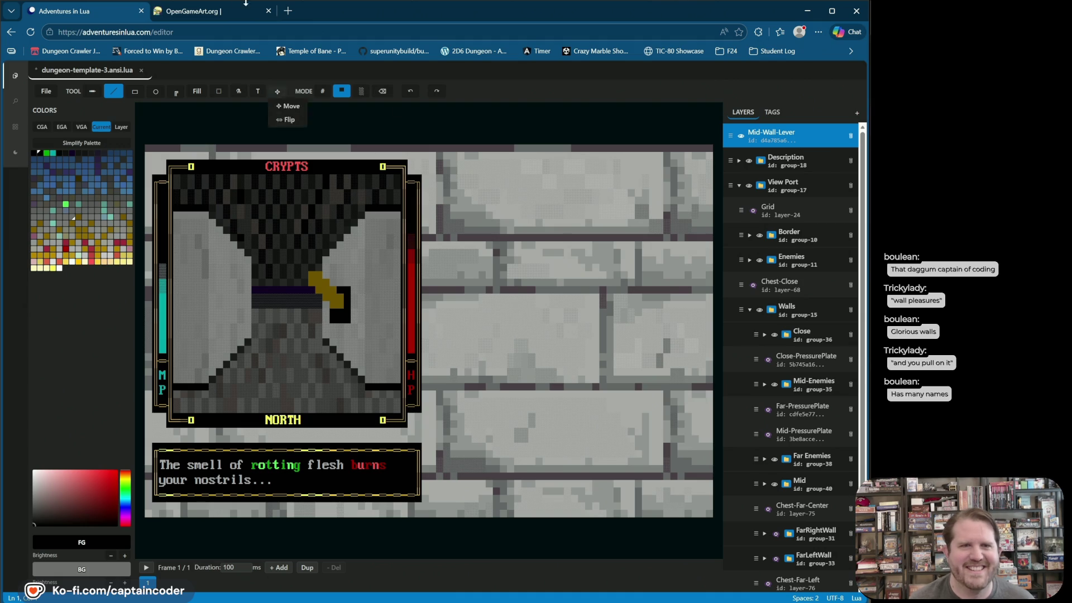
{"action": "left_click", "coordinate": [382, 91]}
{"action": "left_click", "coordinate": [347, 319]}
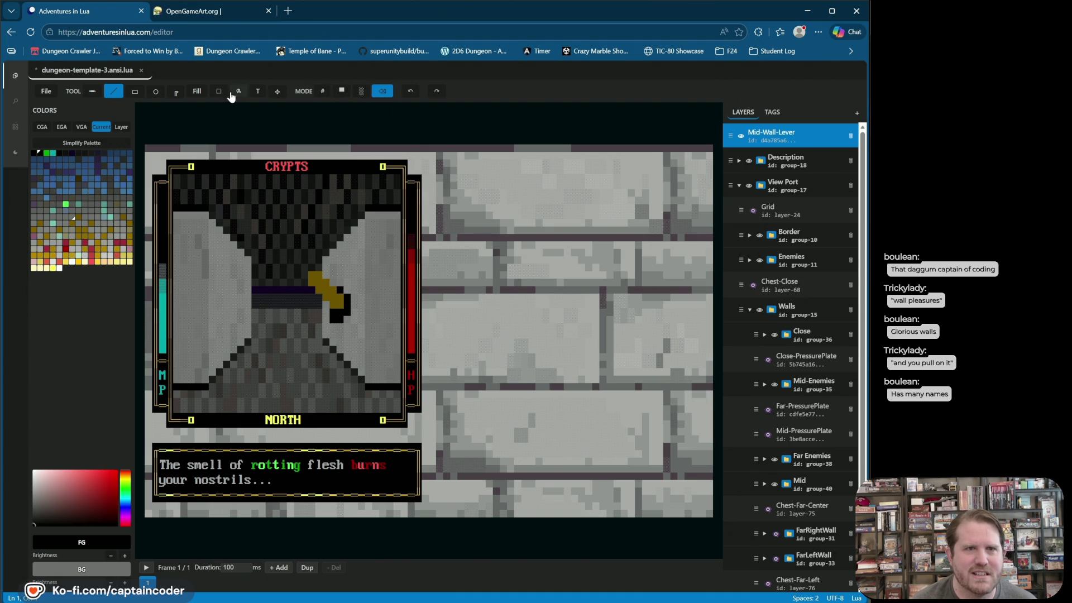
{"action": "left_click", "coordinate": [341, 91]}
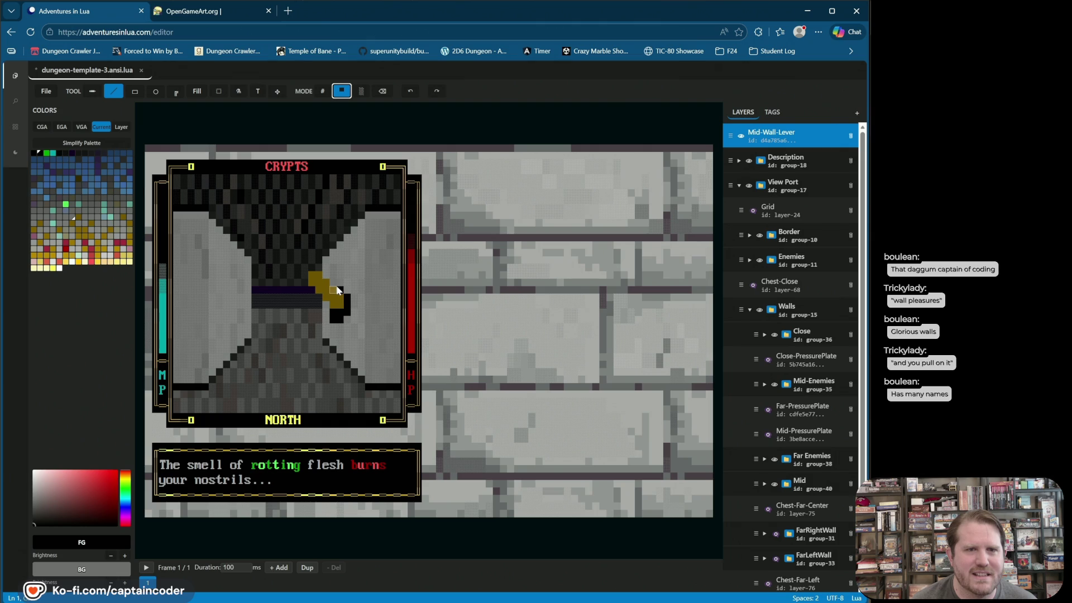
{"action": "left_click", "coordinate": [410, 92]}
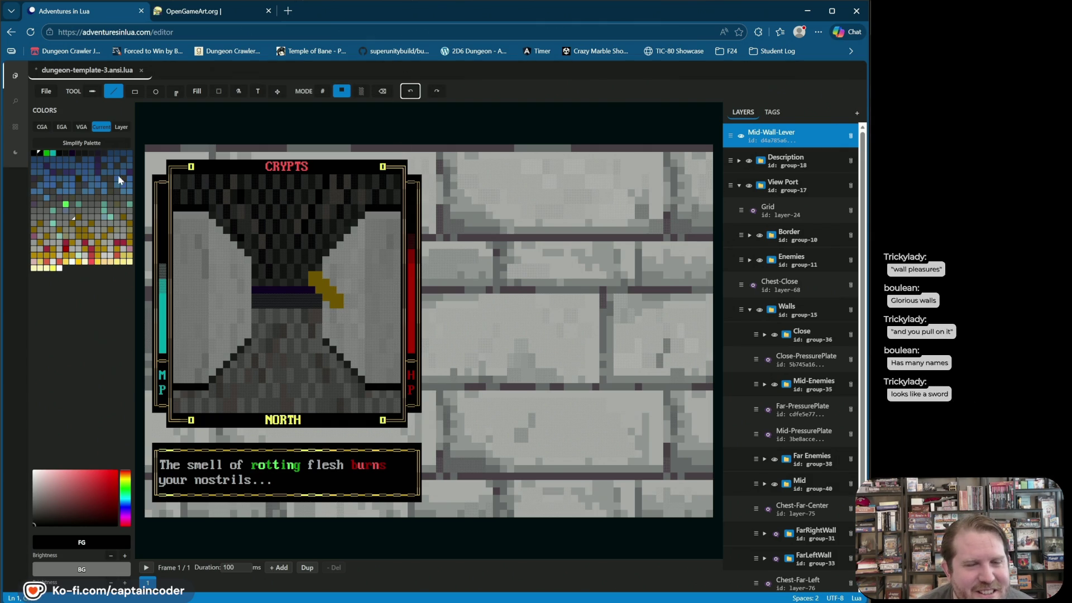
- Add black outline cells along the lever's right edge and at its top-right corner
{"action": "left_click", "coordinate": [39, 152]}
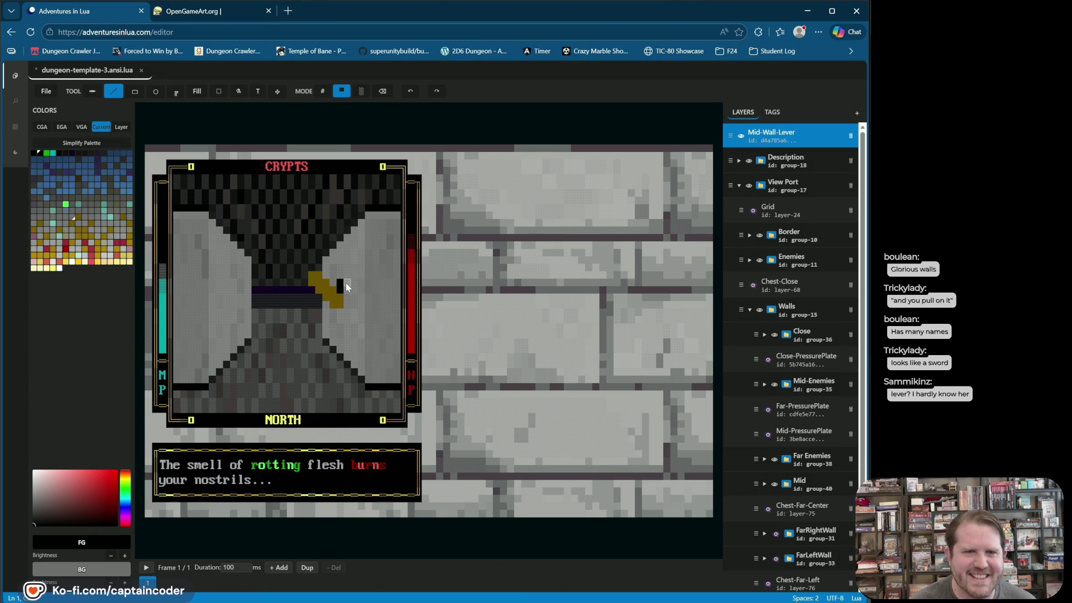
{"action": "left_click", "coordinate": [340, 311]}
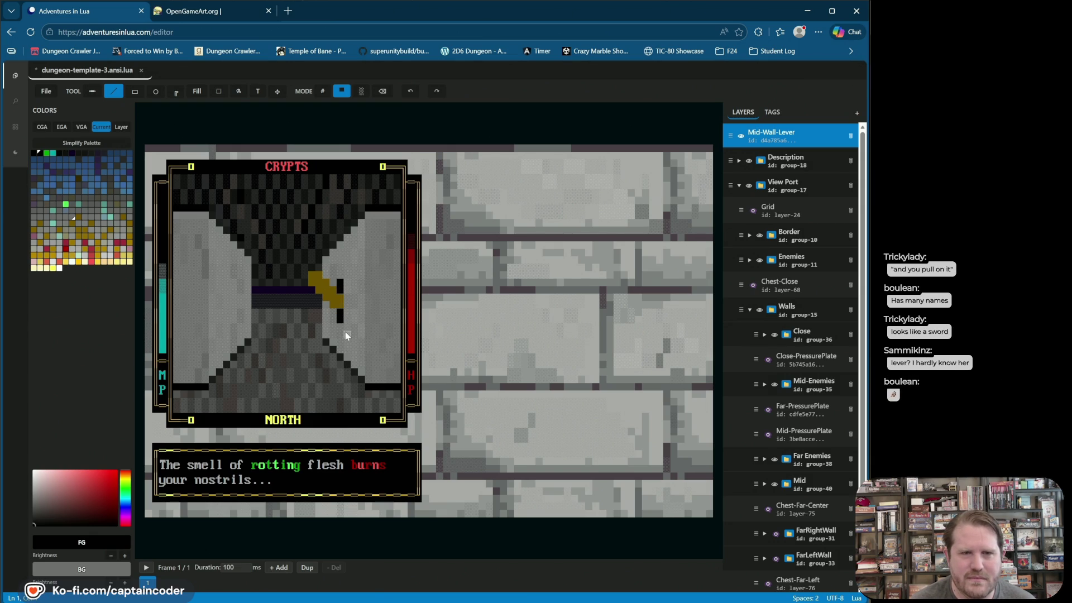
{"action": "left_click", "coordinate": [347, 297]}
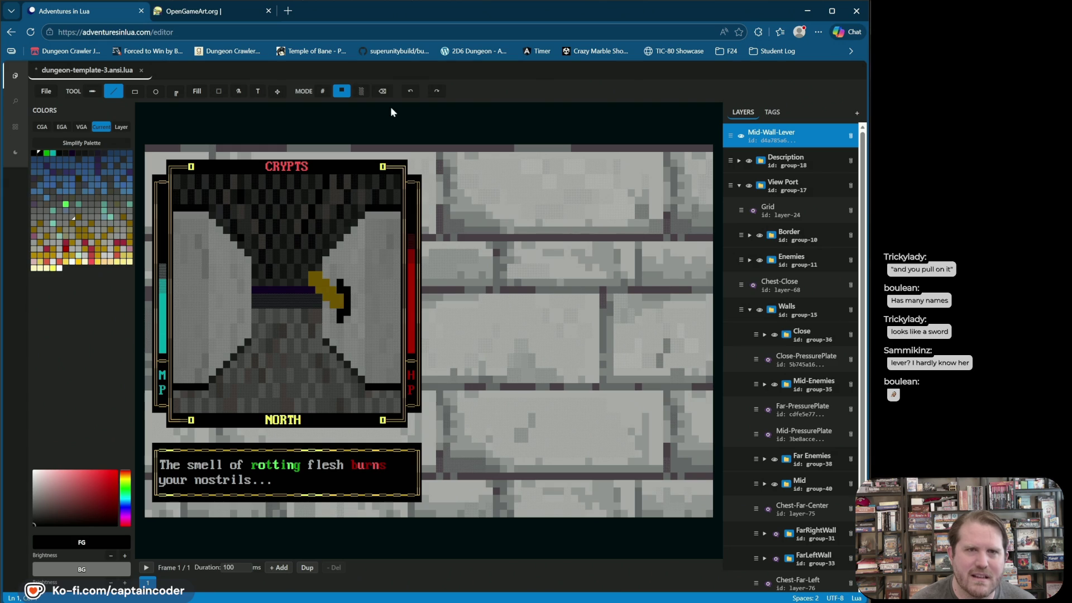
{"action": "left_click", "coordinate": [410, 93]}
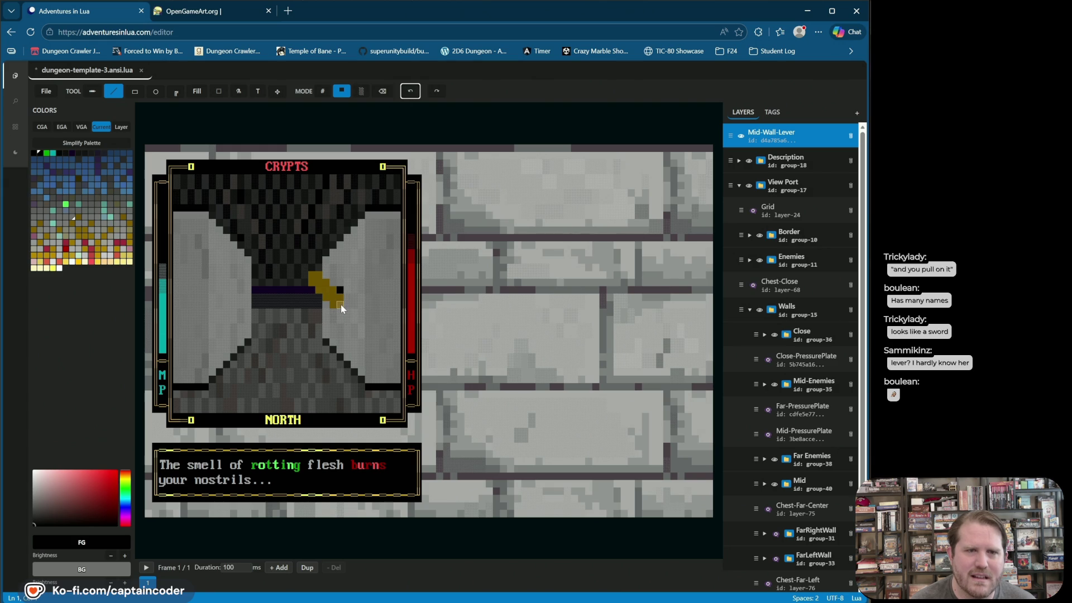
{"action": "left_click_drag", "start_coordinate": [347, 296], "coordinate": [347, 306]}
{"action": "left_click", "coordinate": [347, 290]}
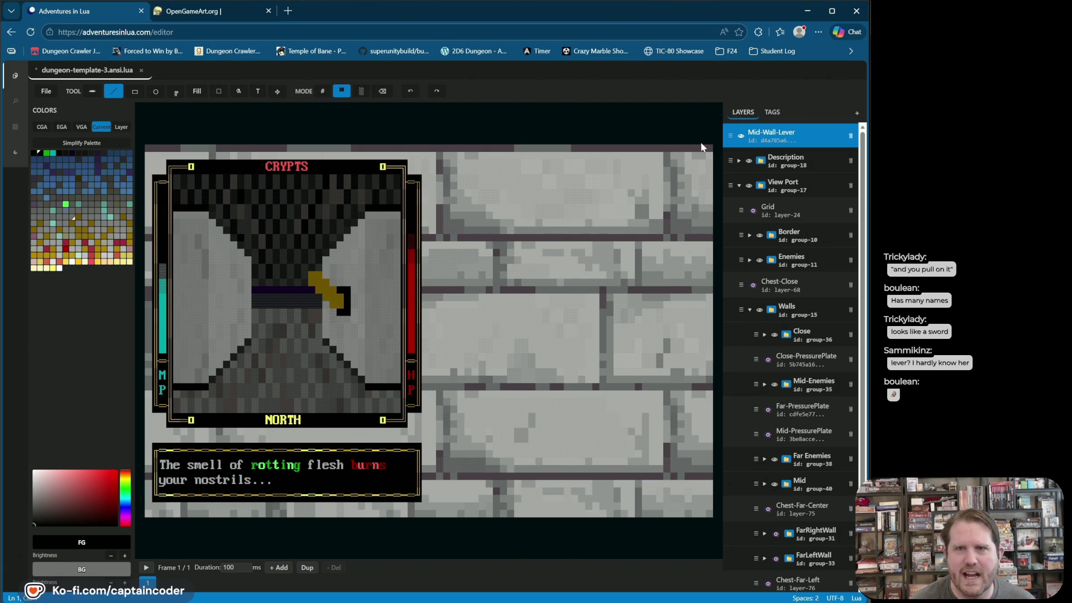
{"action": "left_click", "coordinate": [836, 132]}
- Duplicate the Mid-Wall-Lever layer, hide the original, and sample the lever's gold
{"action": "right_click", "coordinate": [836, 132]}
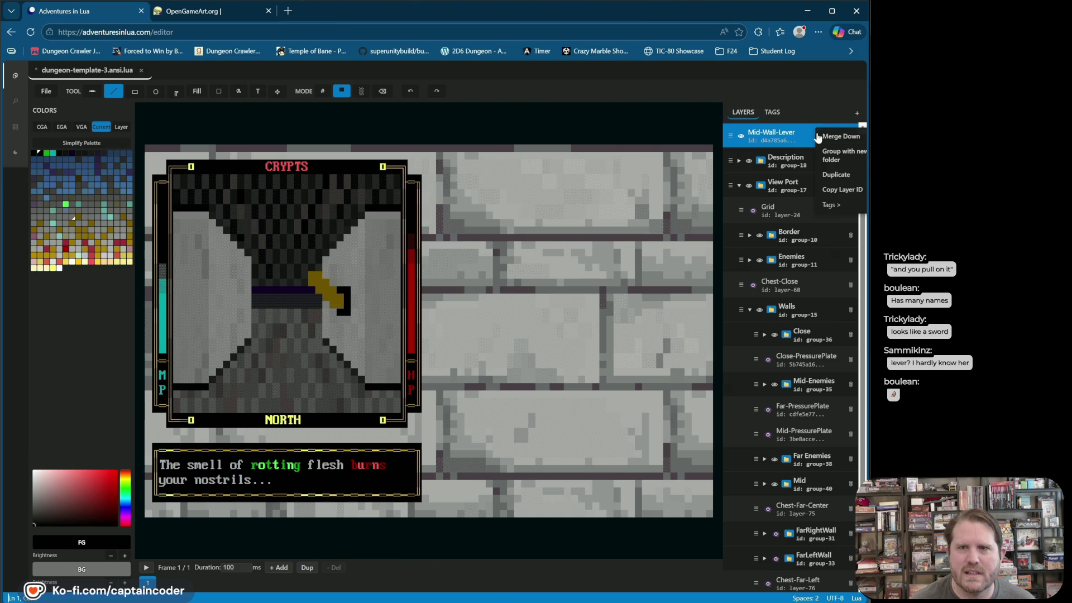
{"action": "left_click", "coordinate": [836, 175]}
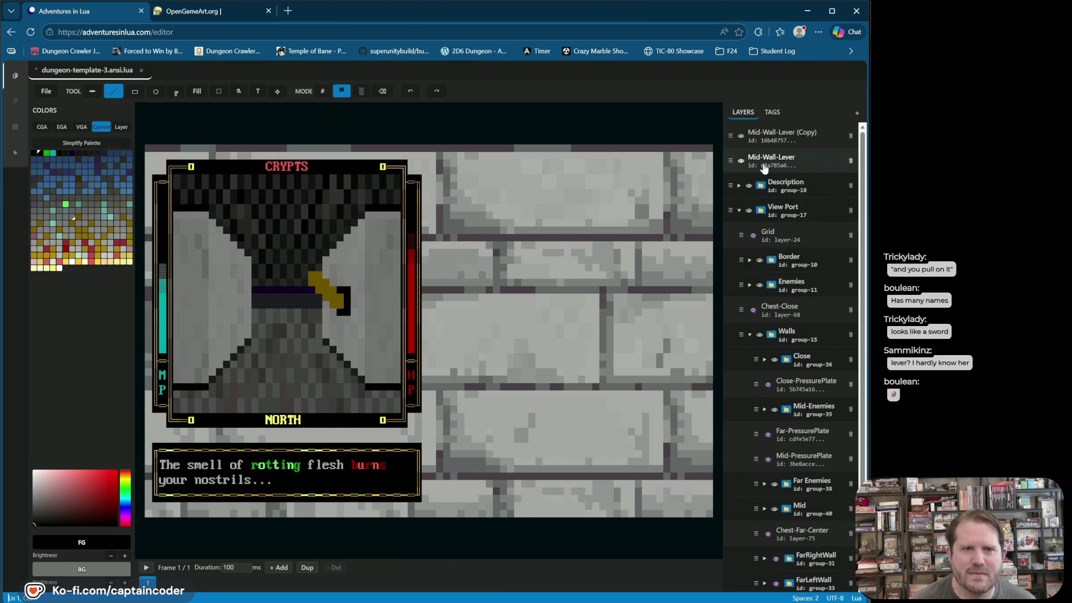
{"action": "left_click", "coordinate": [796, 133]}
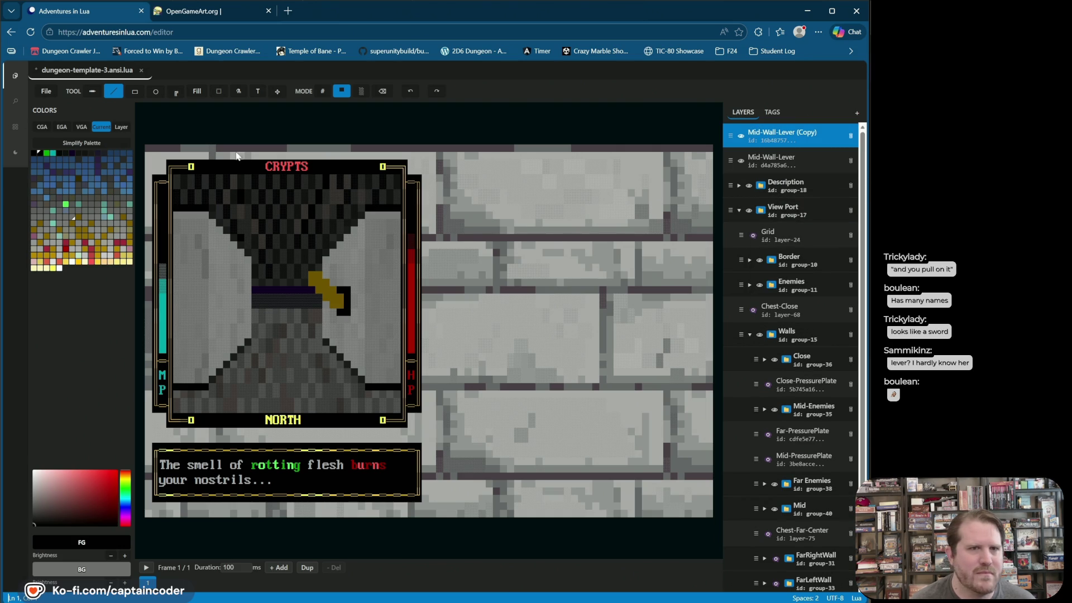
{"action": "left_click", "coordinate": [740, 162]}
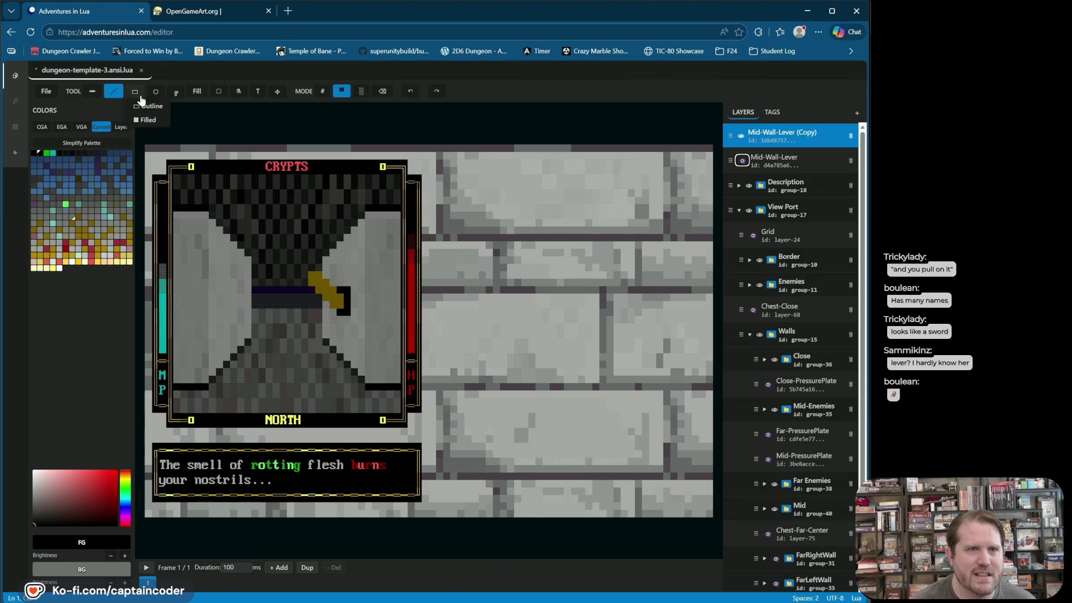
{"action": "left_click", "coordinate": [332, 302], "text": "alt"}
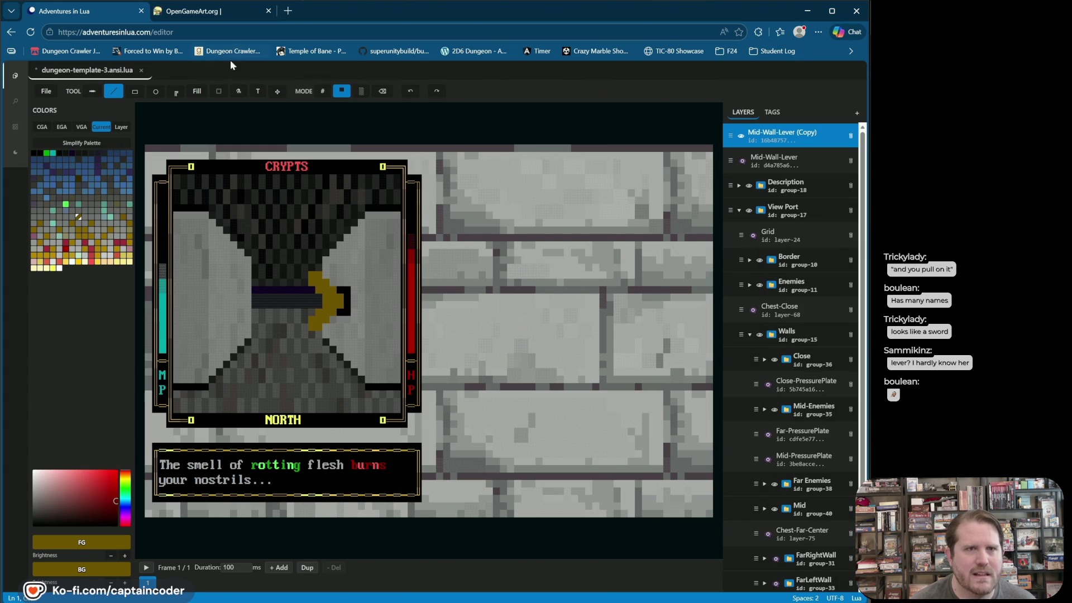
- Rework the copied lever with eraser and solid-block modes, comparing it with the original
{"action": "left_click", "coordinate": [383, 91]}
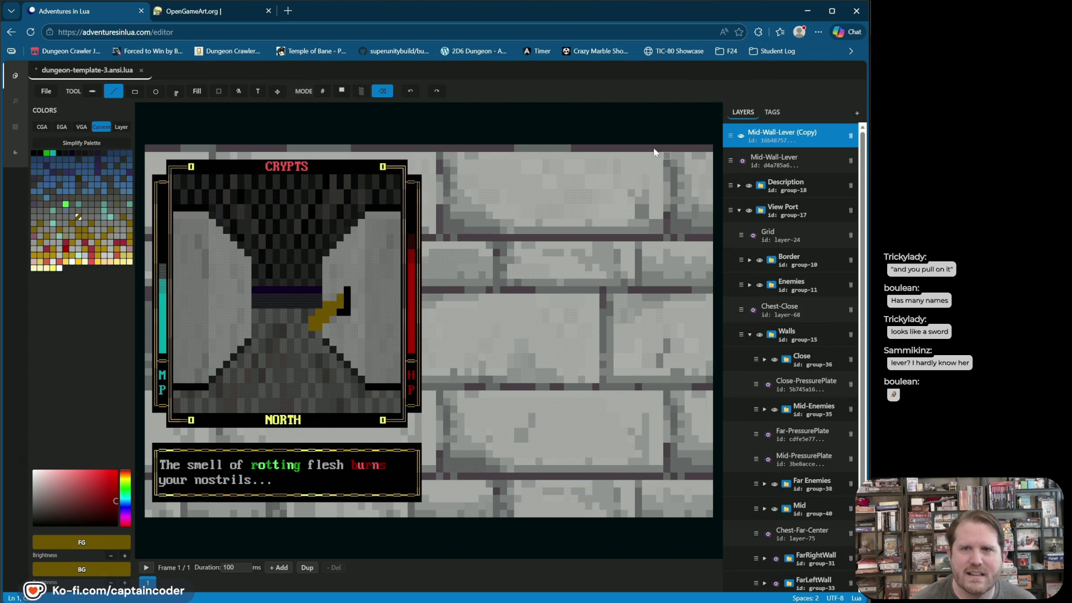
{"action": "key", "text": "c"}
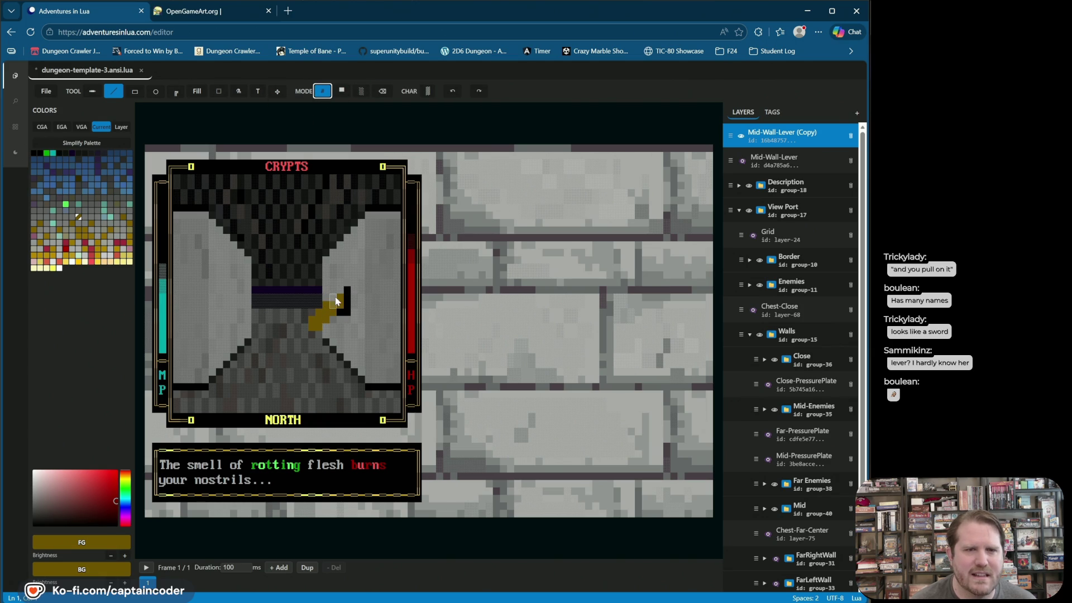
{"action": "left_click", "coordinate": [341, 91]}
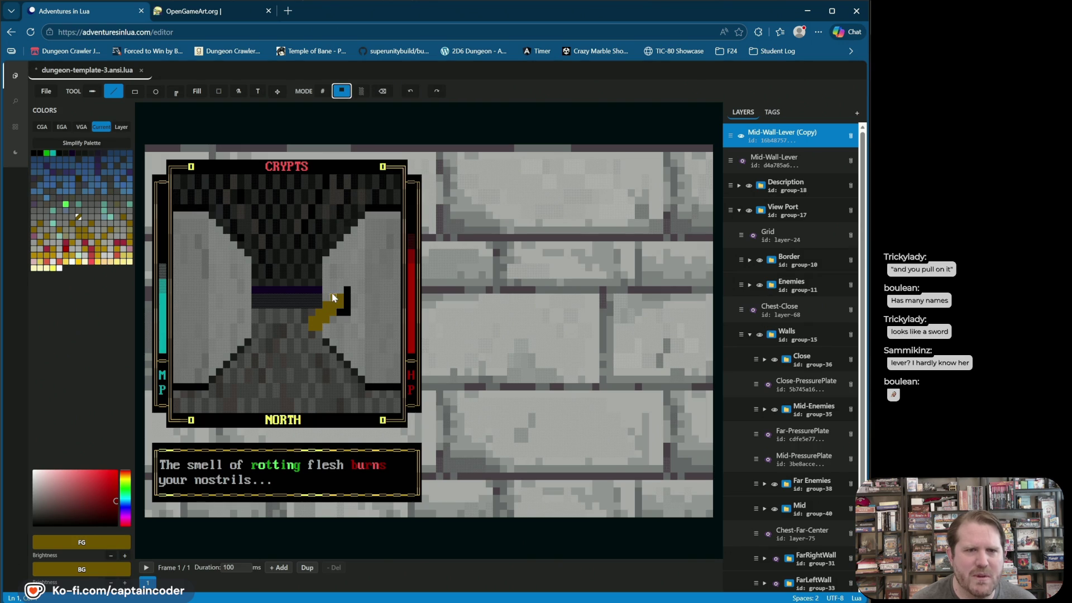
{"action": "left_click", "coordinate": [741, 160]}
{"action": "left_click", "coordinate": [742, 136]}
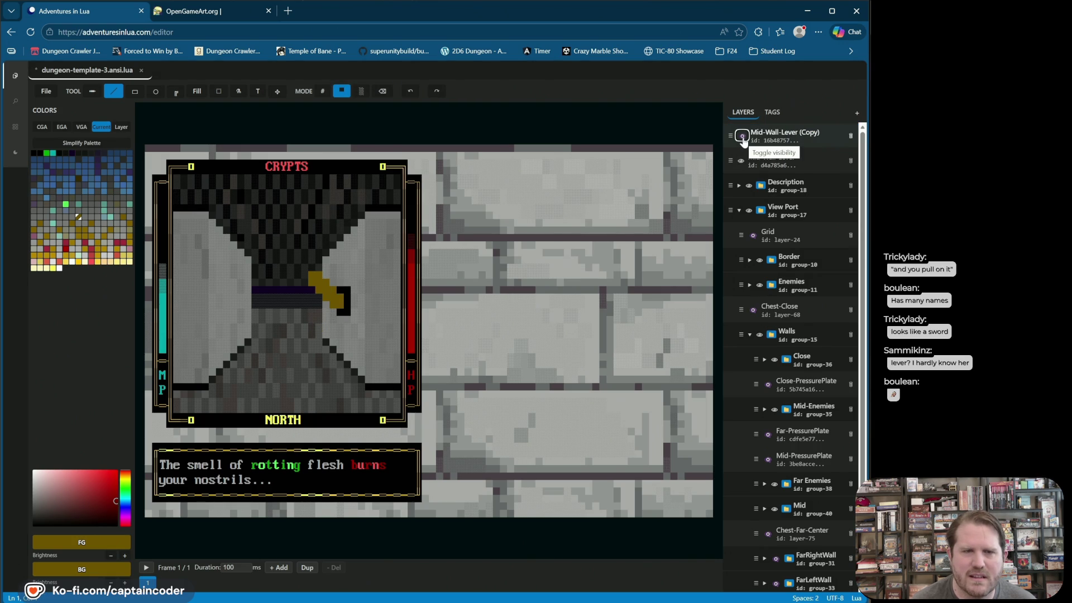
- Leave the upright Mid-Wall-Lever hidden and the pulled-down copy visible
{"action": "left_click", "coordinate": [742, 142]}
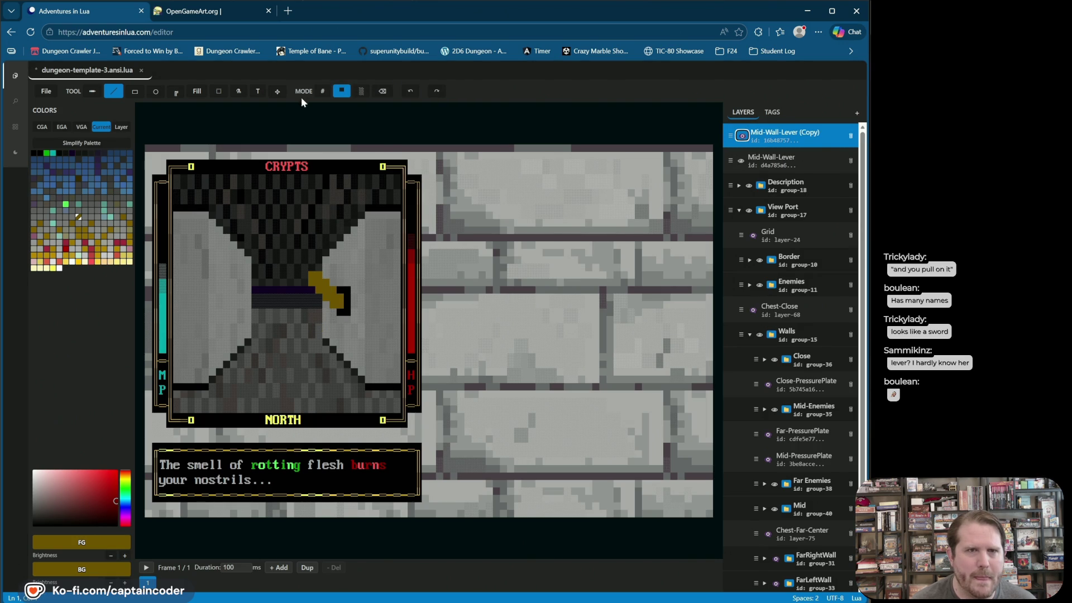
{"action": "left_click", "coordinate": [383, 91]}
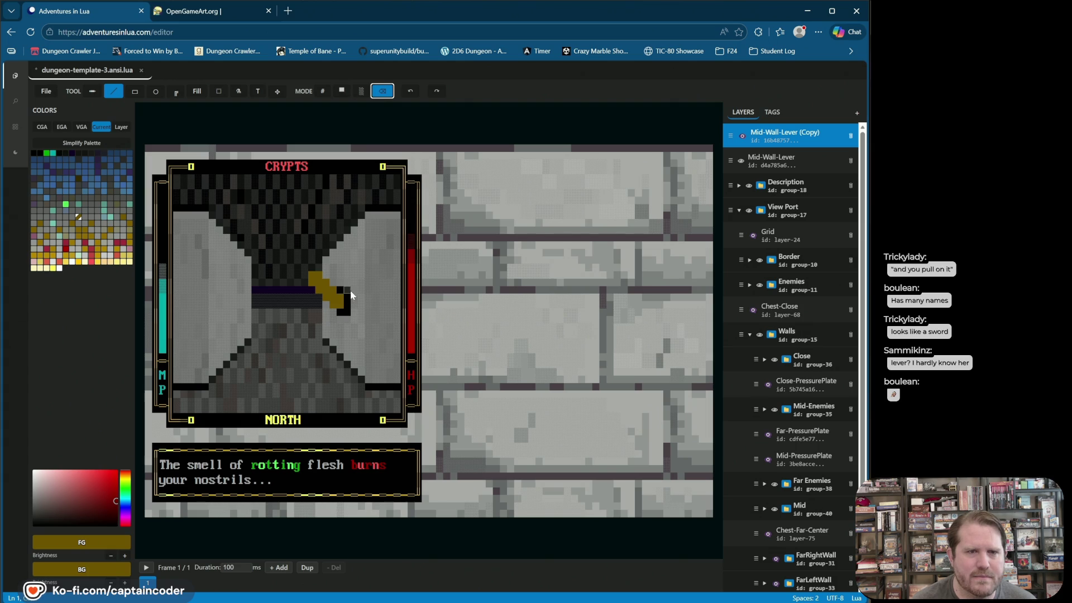
{"action": "key", "text": "Down"}
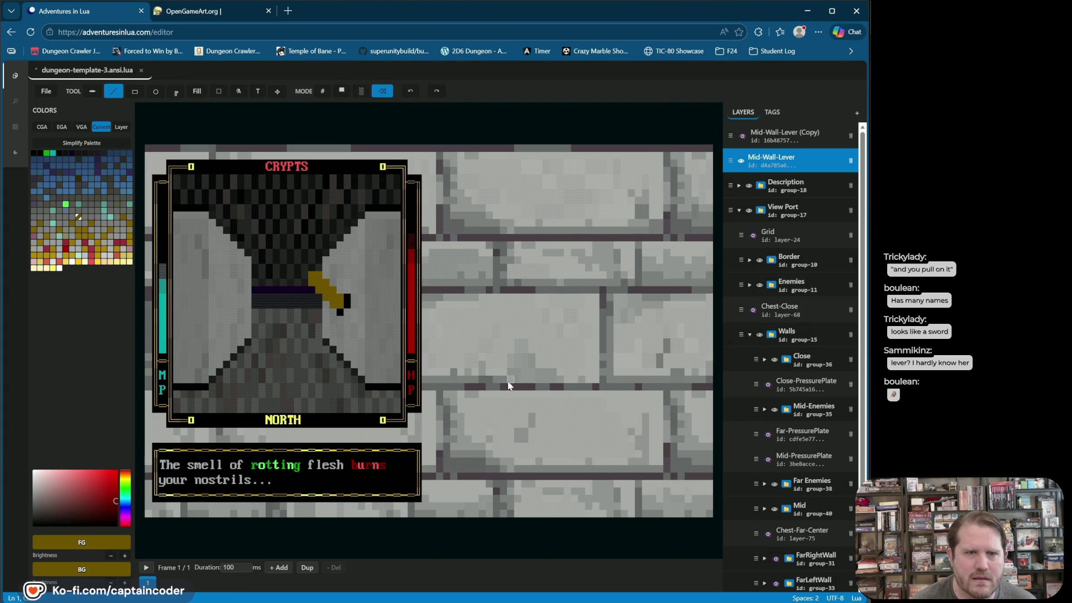
{"action": "left_click", "coordinate": [742, 162]}
{"action": "left_click", "coordinate": [741, 162]}
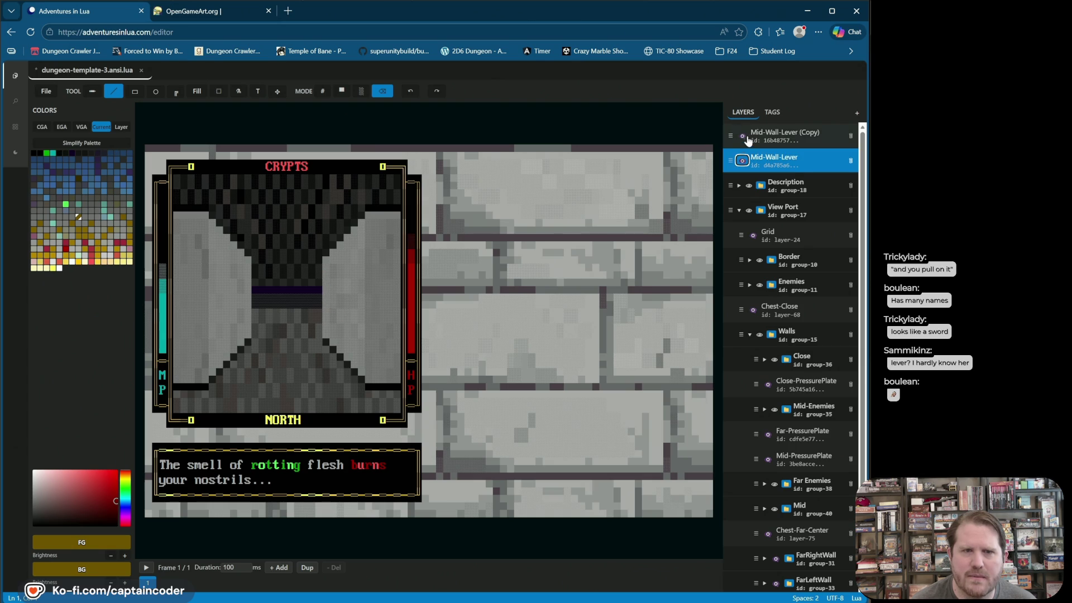
{"action": "left_click", "coordinate": [740, 135]}
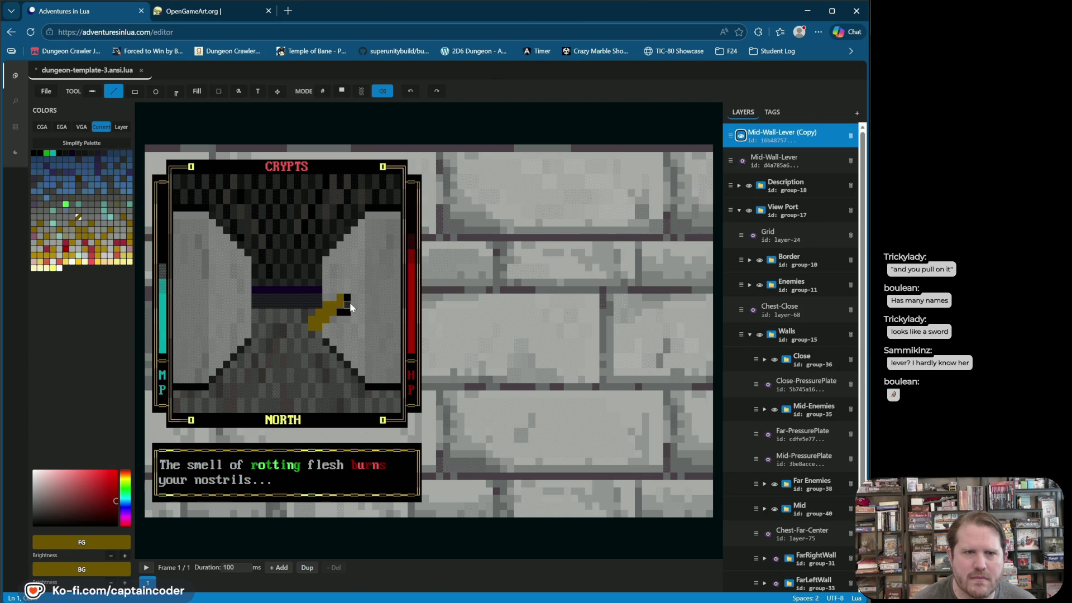